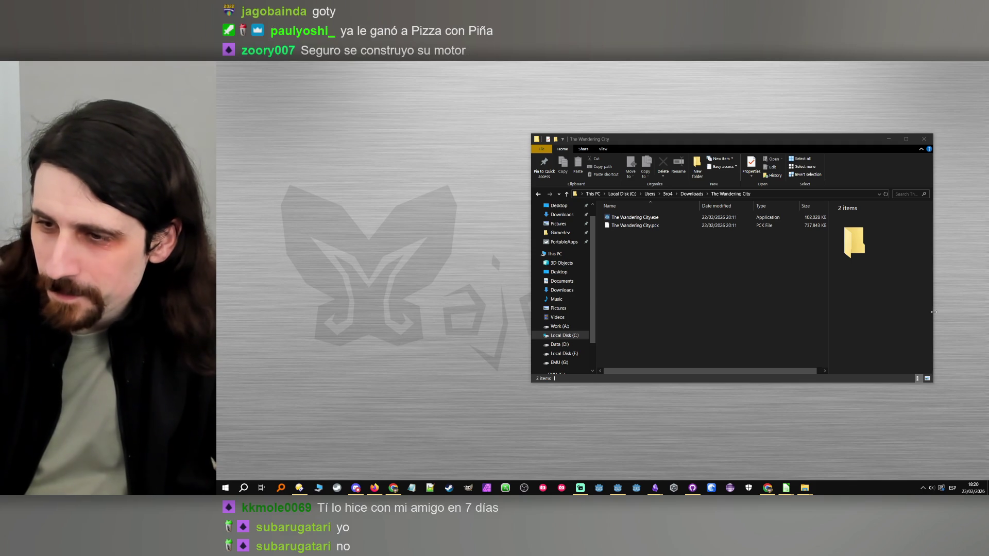
- Bring the game files folder forward and launch The Wandering City executable
click(794, 324)
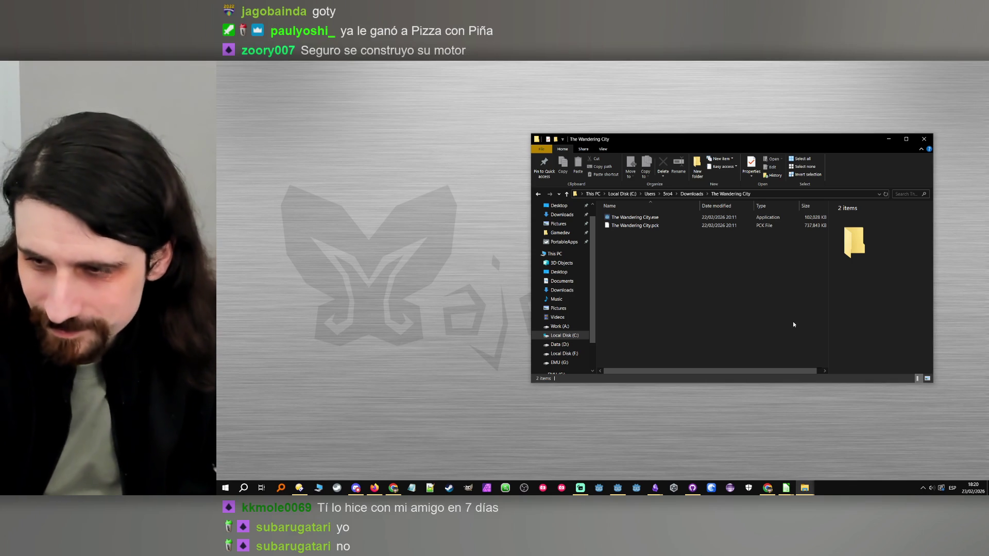
scroll(792, 324, right, 1)
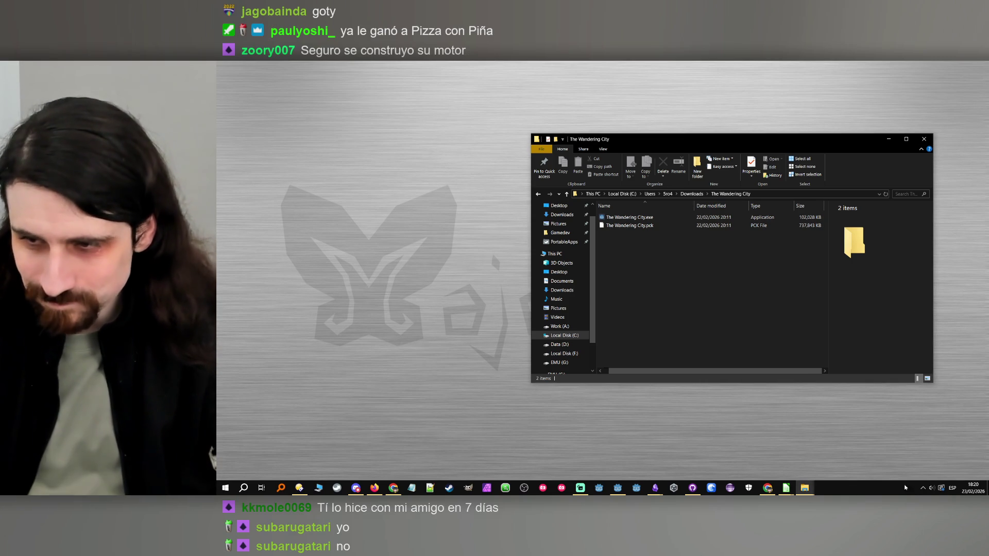
click(769, 425)
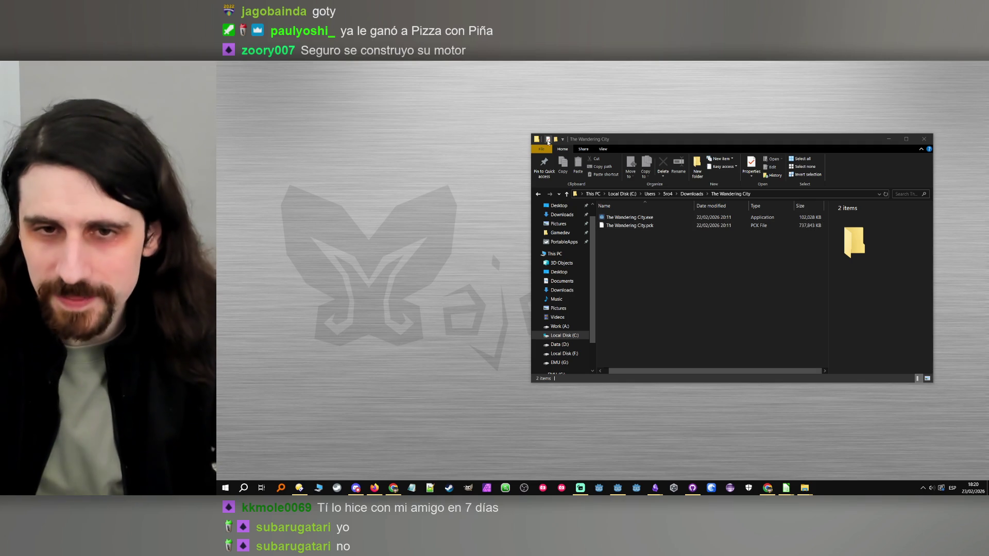
click(621, 218)
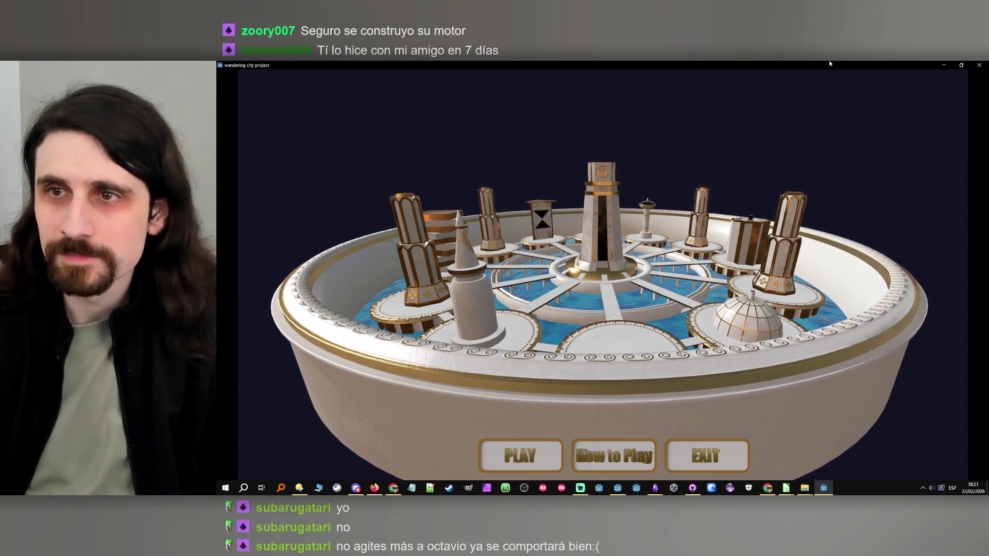
- Toggle the game window between restored and maximized, then view the How to Play instructions
click(961, 67)
click(869, 101)
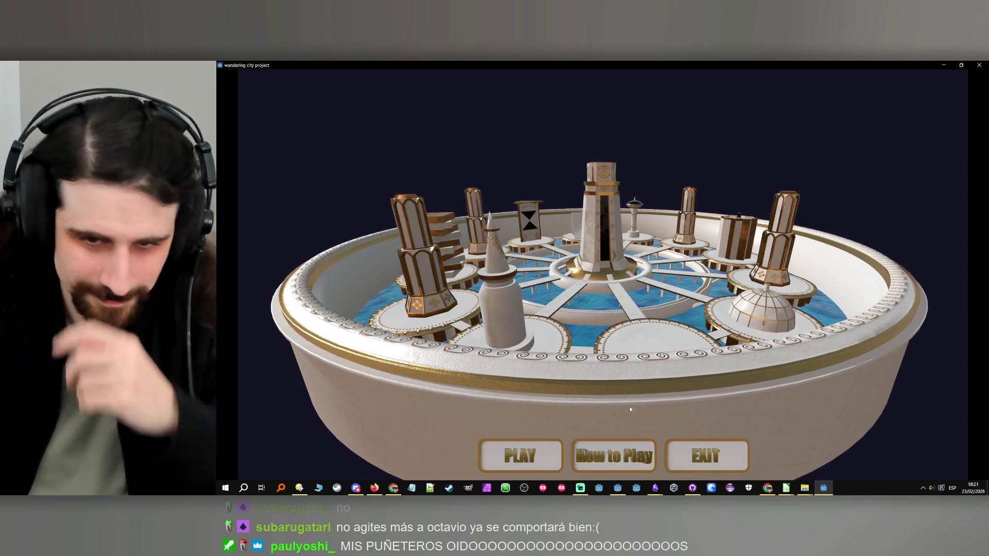
click(615, 458)
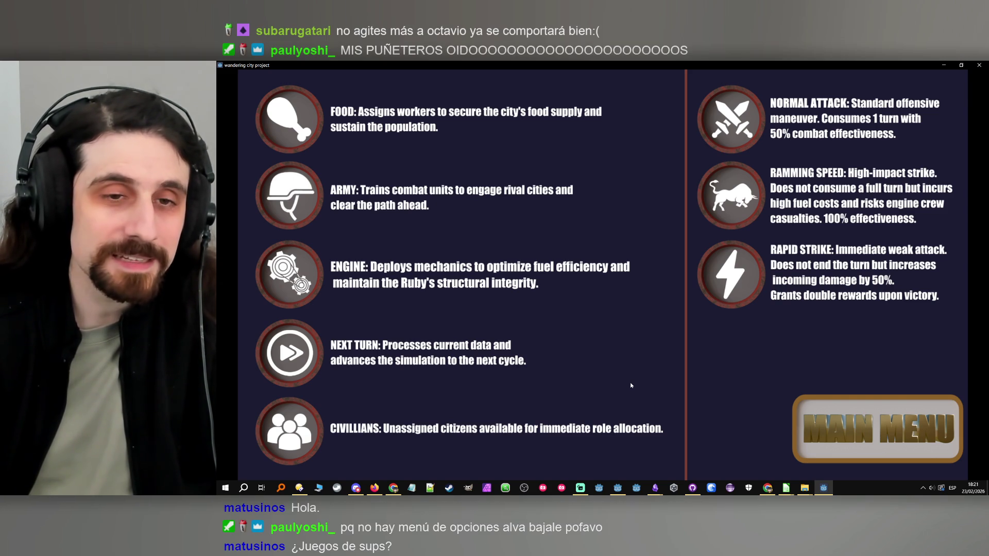
click(870, 428)
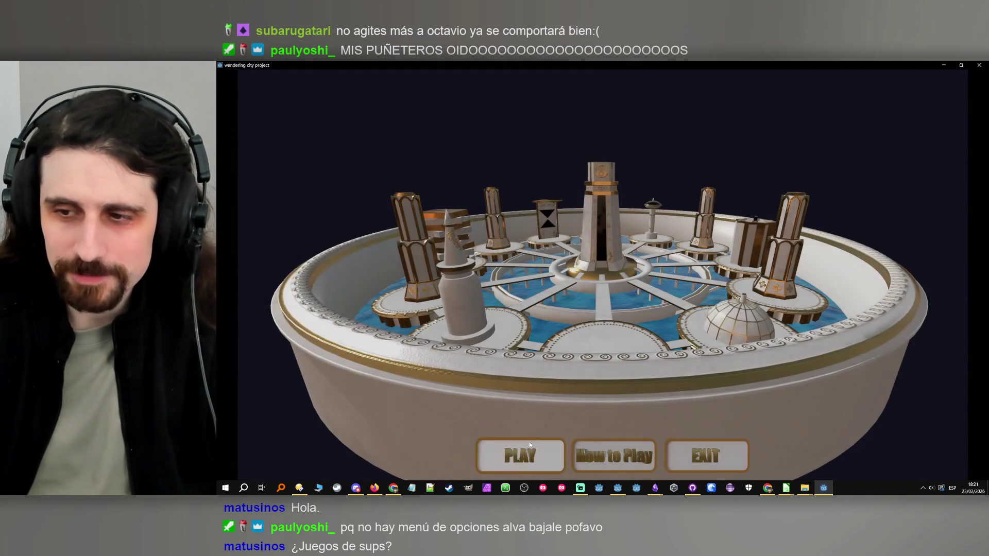
click(523, 453)
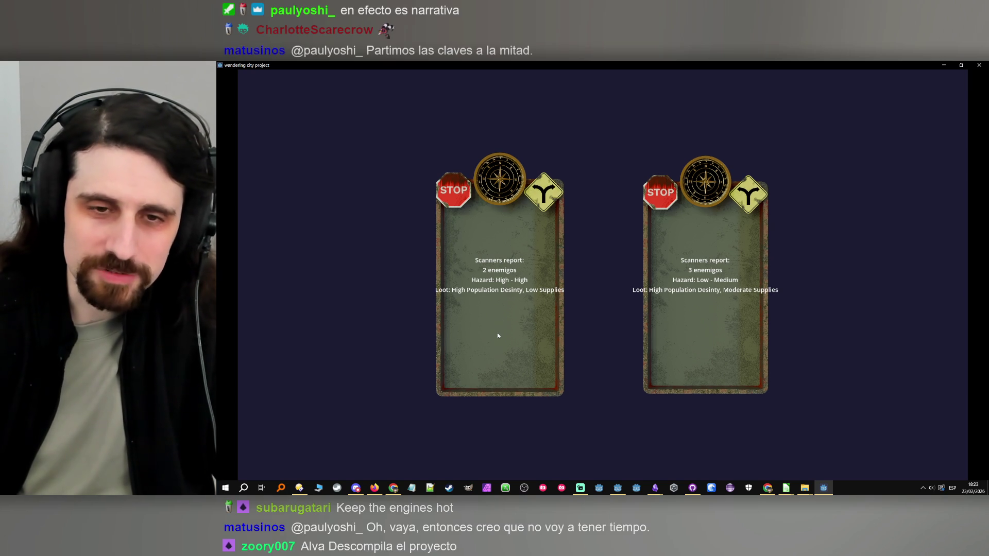
- Choose the route card with 3 enemies and low-medium hazard
click(707, 324)
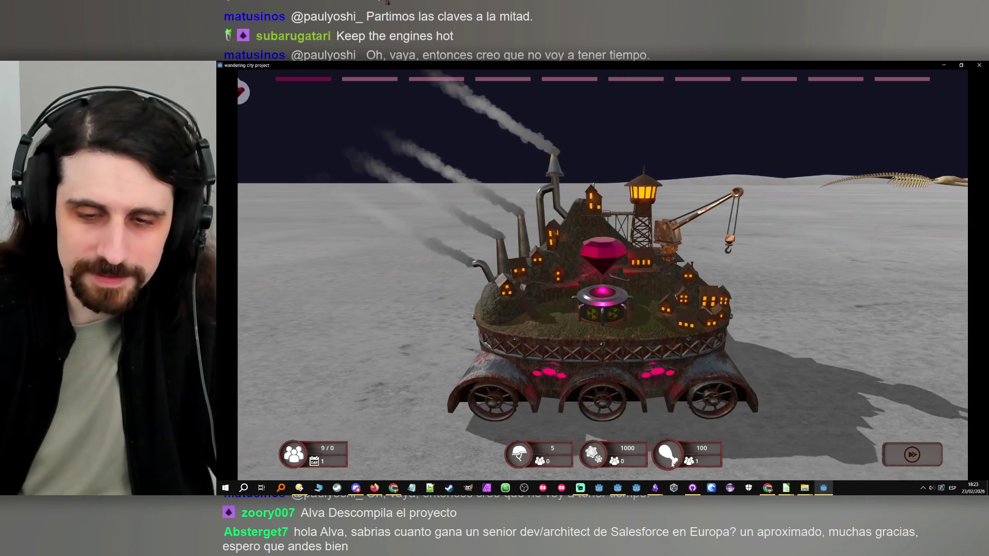
- Assign workers to food, two to the engine, and some to the army
click(707, 461)
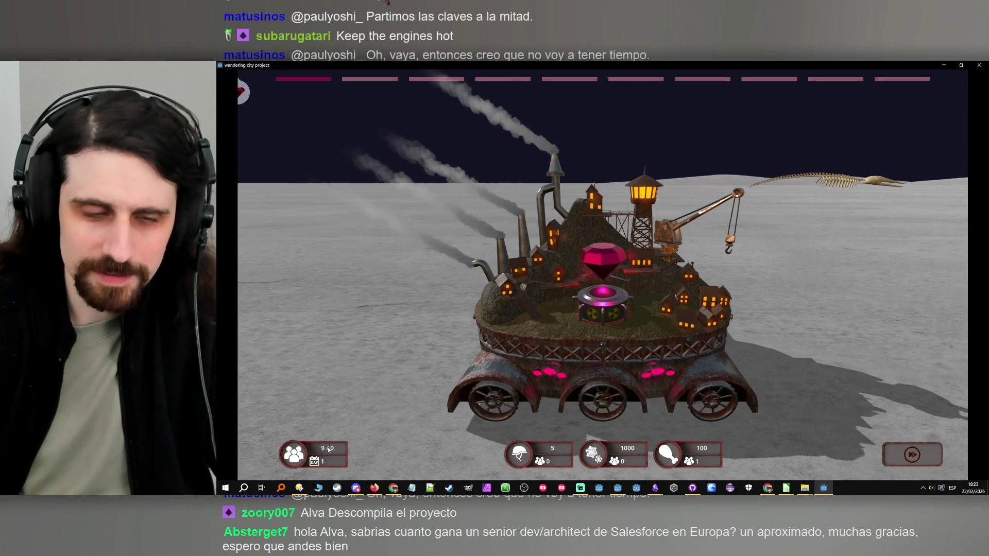
click(707, 460)
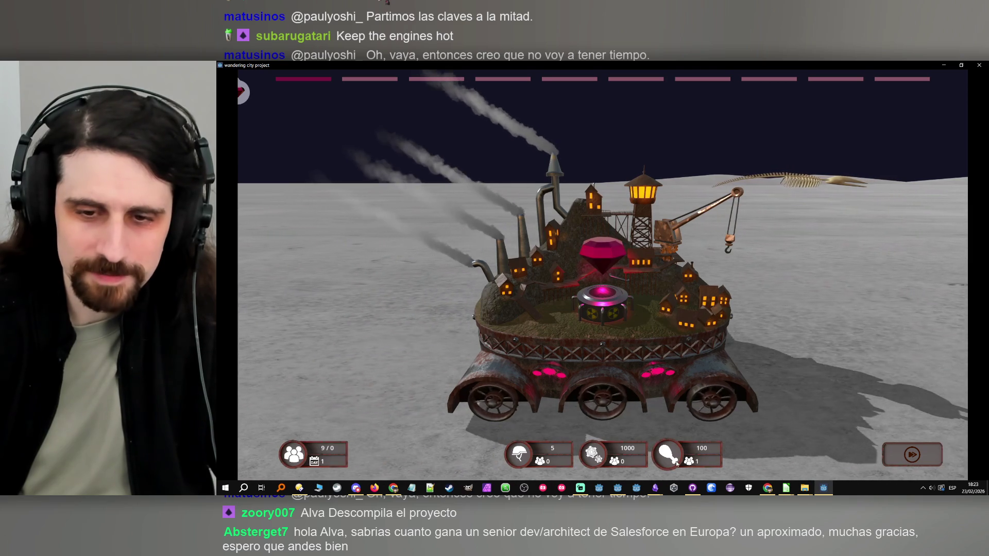
click(706, 460)
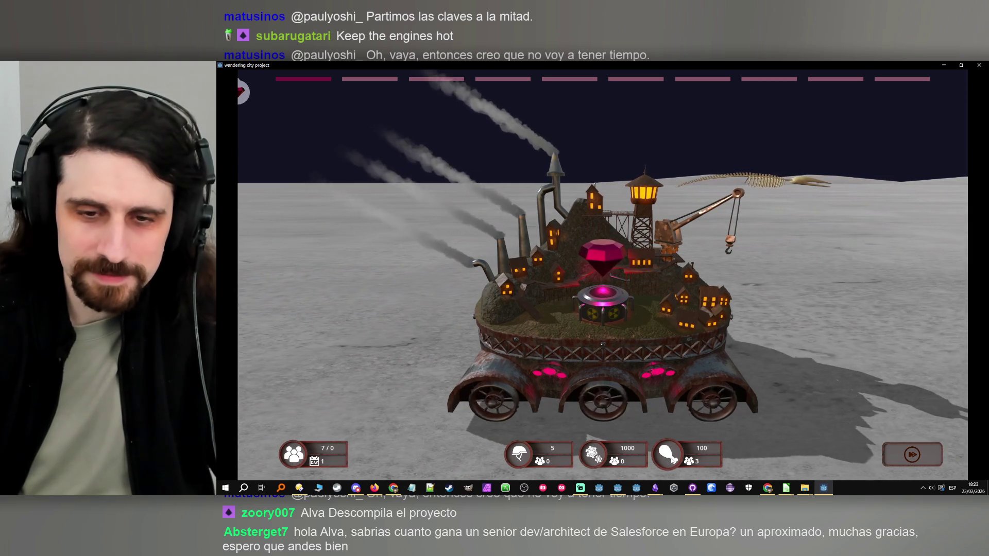
click(707, 460)
click(672, 460)
click(519, 460)
click(593, 458)
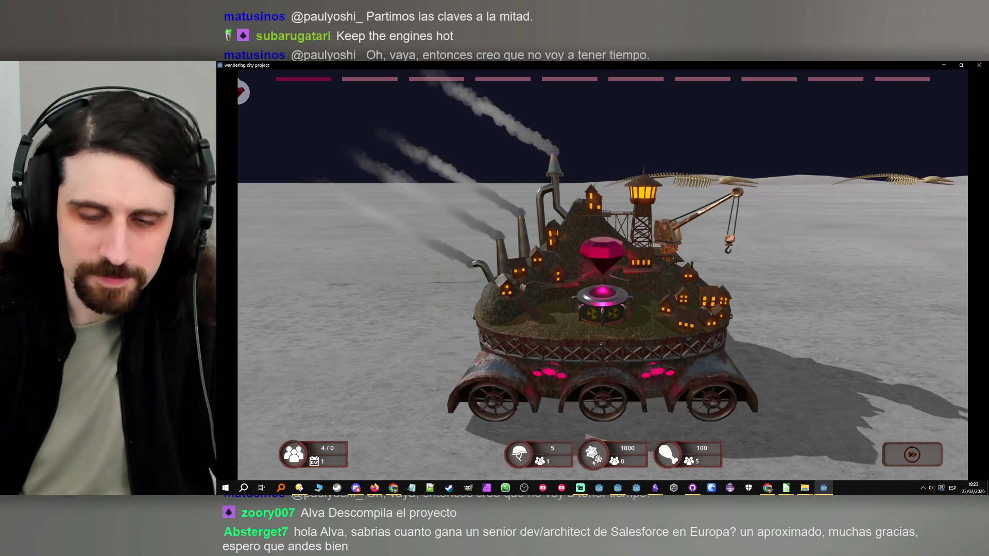
click(595, 459)
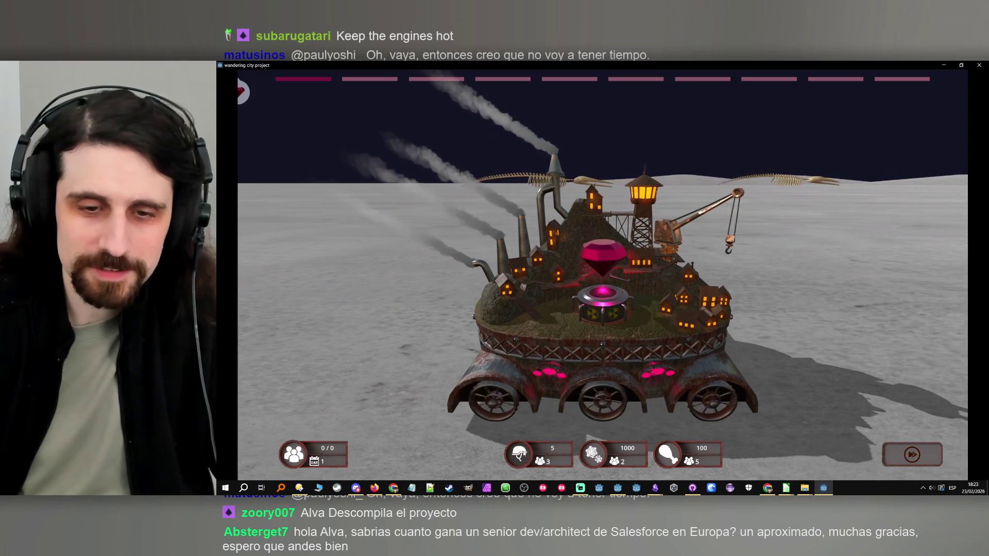
click(523, 453)
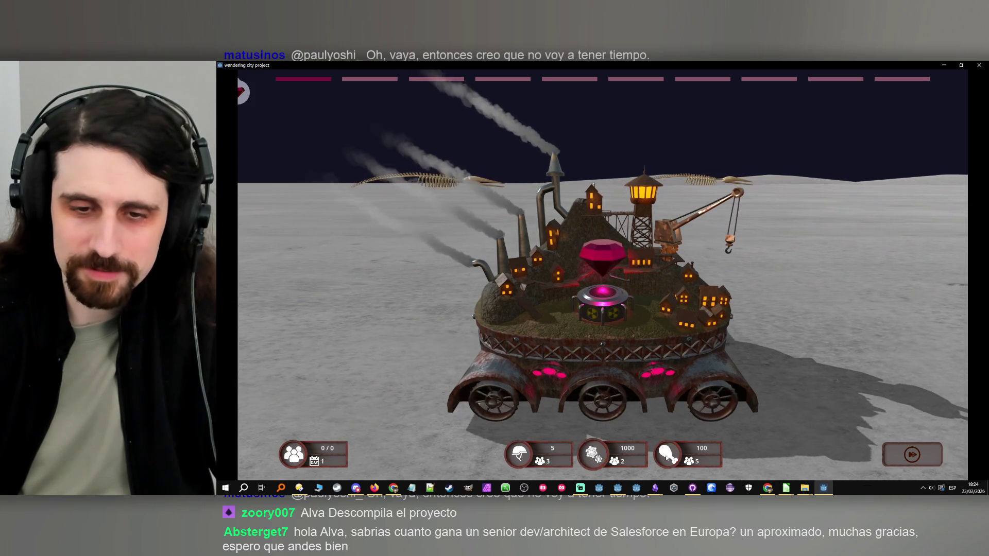
- Pull three workers off the army onto food and advance to day 2
right_click(523, 457)
right_click(521, 456)
right_click(520, 457)
click(669, 455)
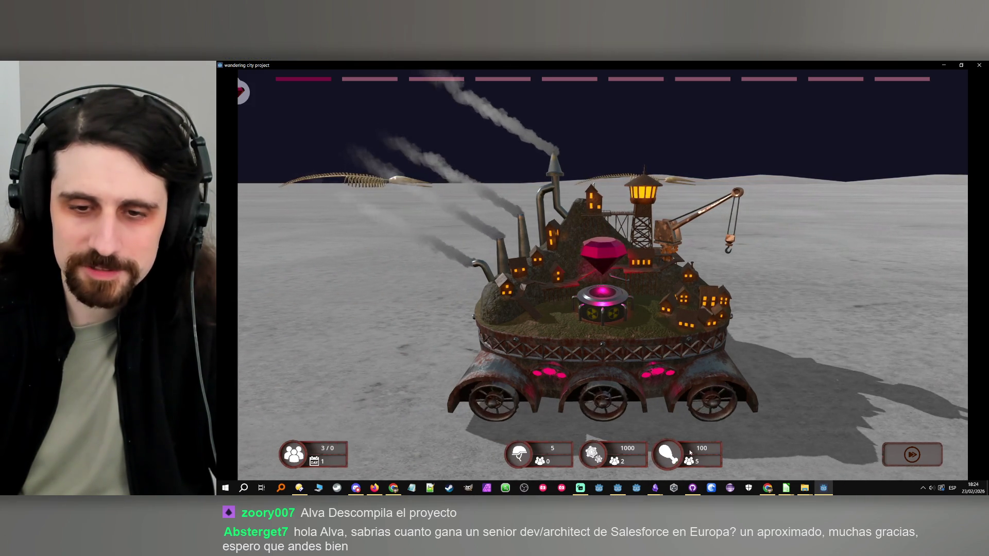
click(670, 456)
click(669, 456)
click(912, 455)
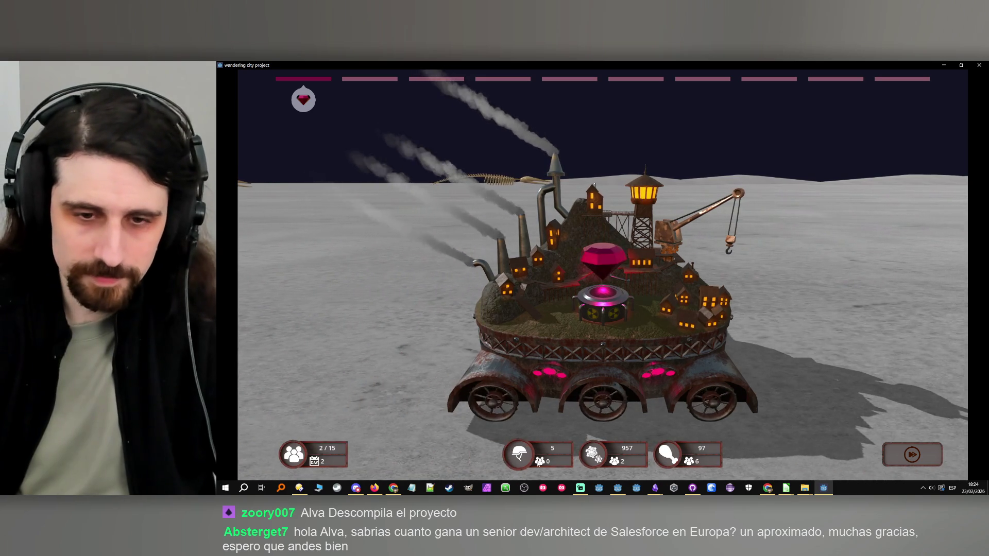
- Add an army worker, remove one from food, and advance the city to day 4
click(526, 454)
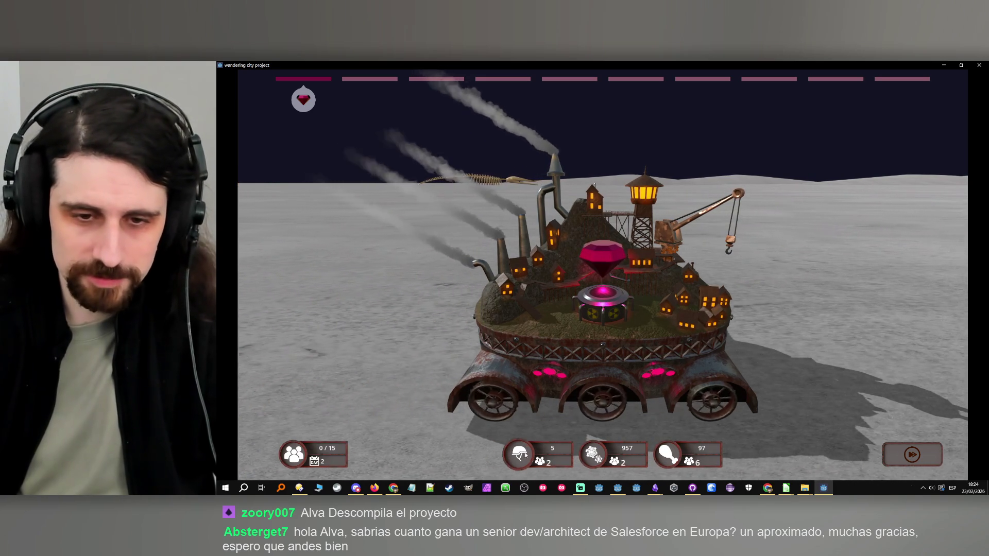
click(909, 462)
right_click(673, 457)
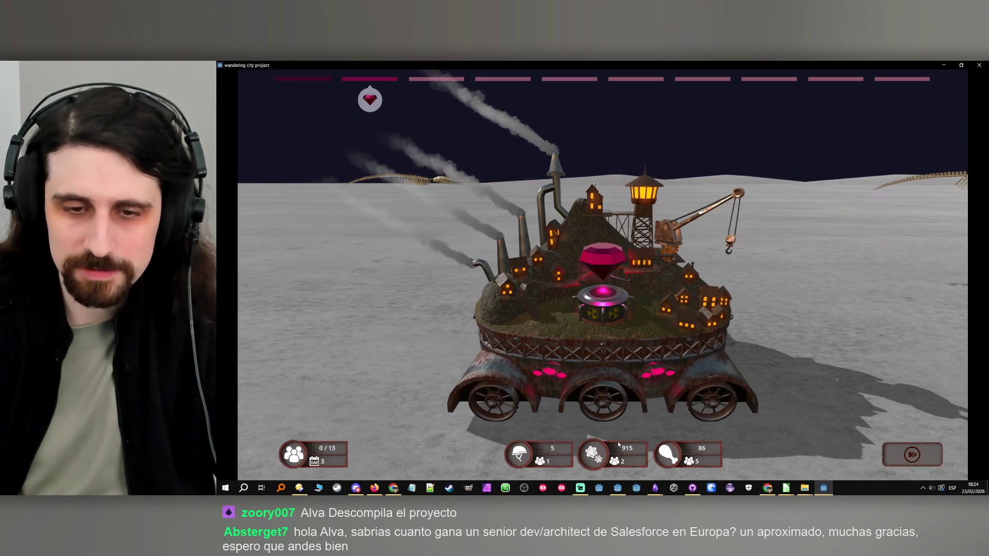
click(932, 456)
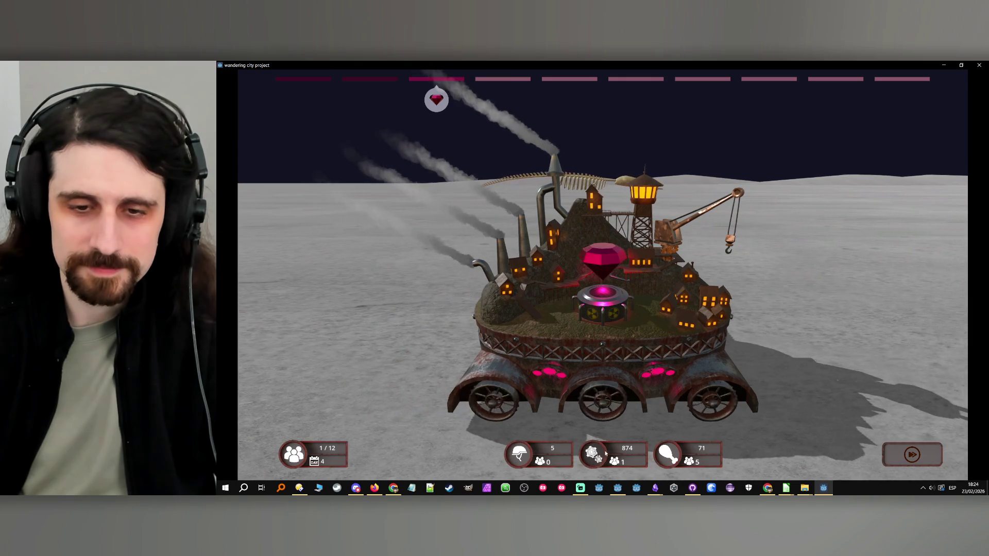
- Shift an engine worker to the army, advance past day 5, and destroy the enemy cart
click(522, 457)
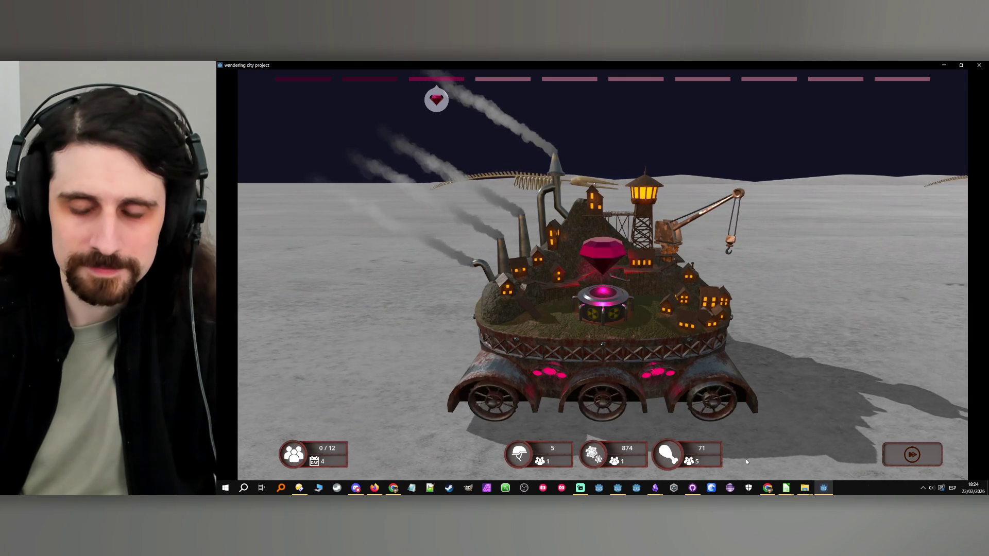
click(905, 460)
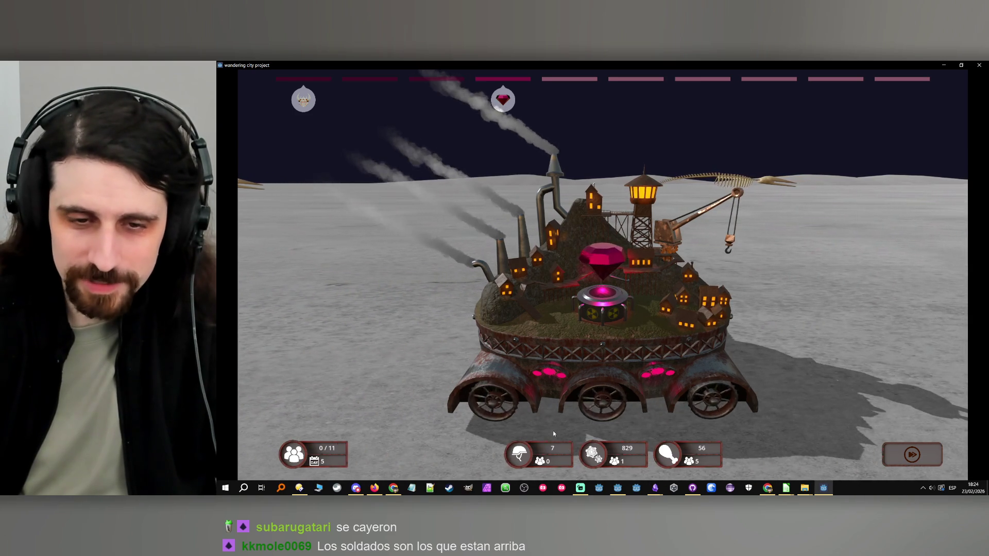
click(914, 457)
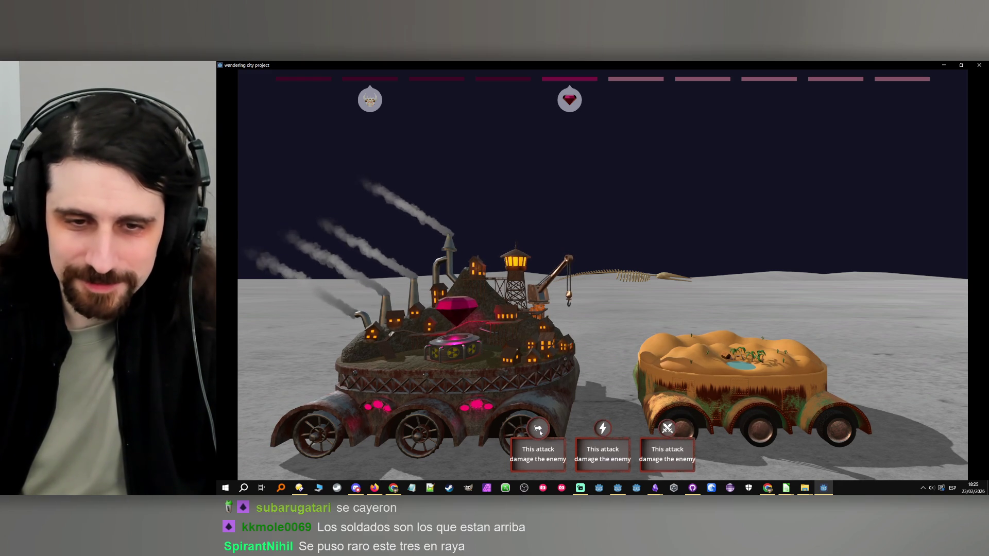
click(539, 430)
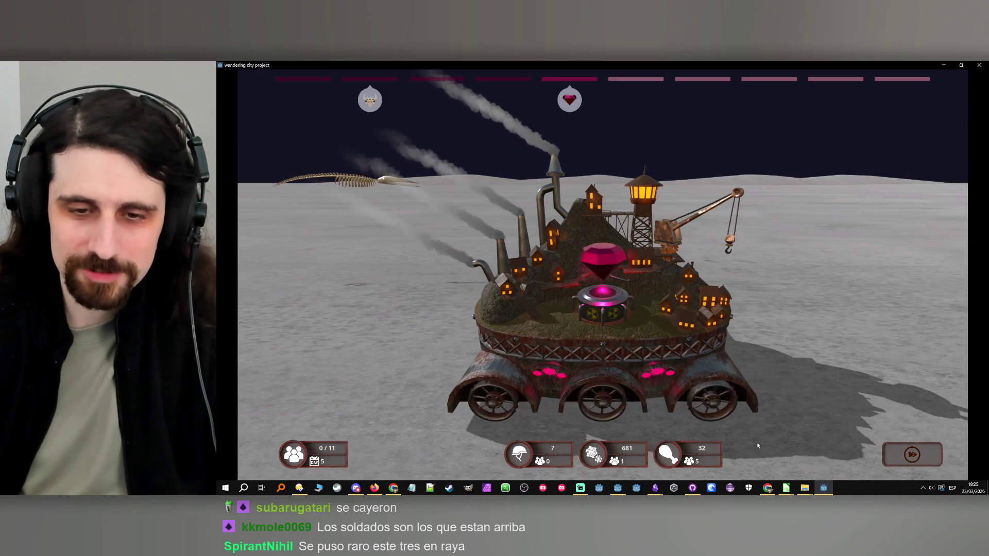
- Advance the journey two more stages until the greenhouse-covered enemy city appears
click(888, 462)
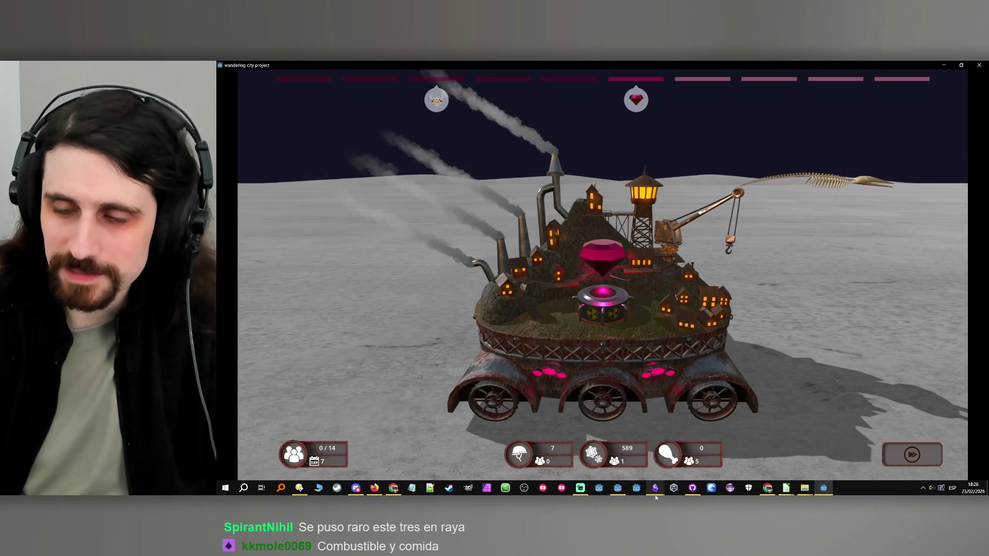
mouse_move(655, 488)
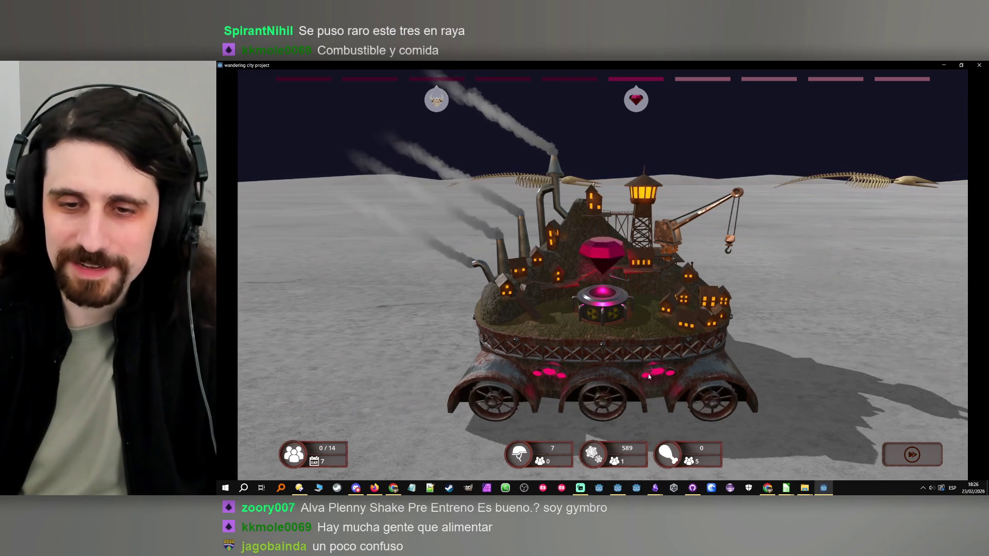
click(909, 454)
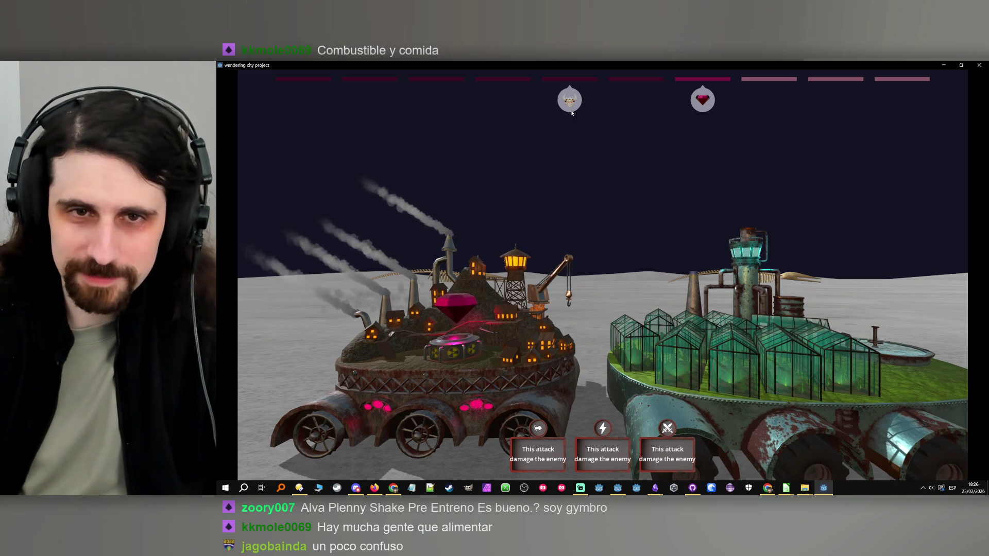
- Attack the greenhouse-covered enemy city
click(669, 433)
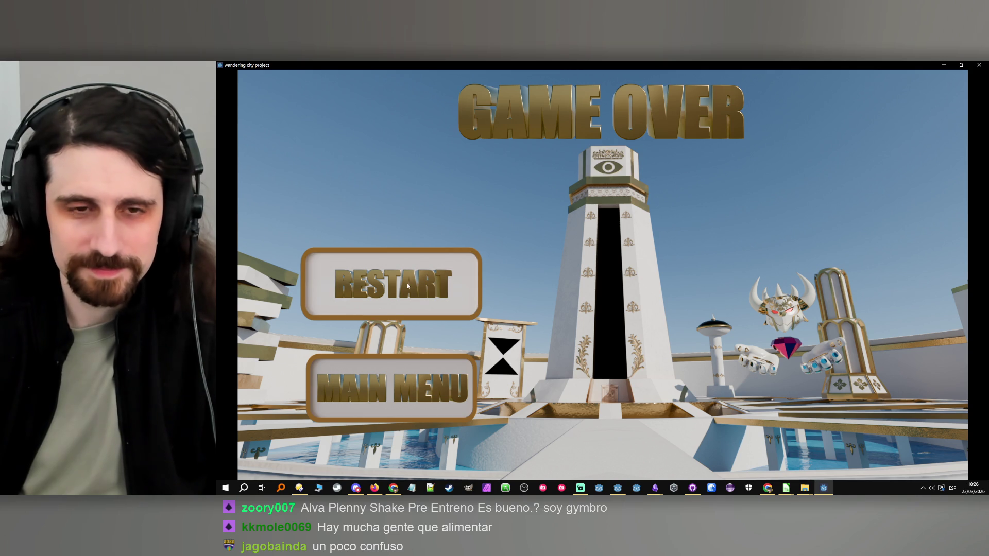
- Return to the main menu, review How to Play, and start a new game
click(412, 381)
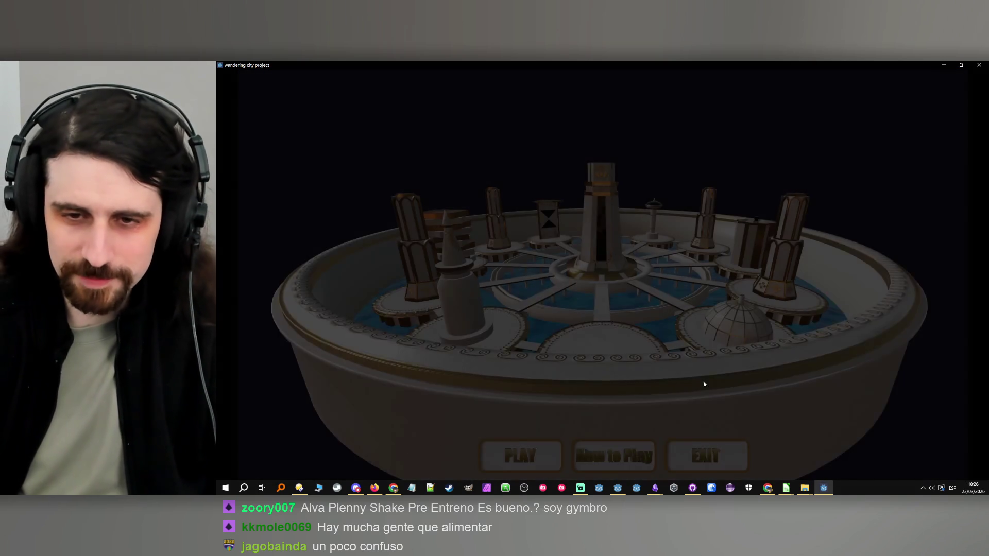
click(622, 449)
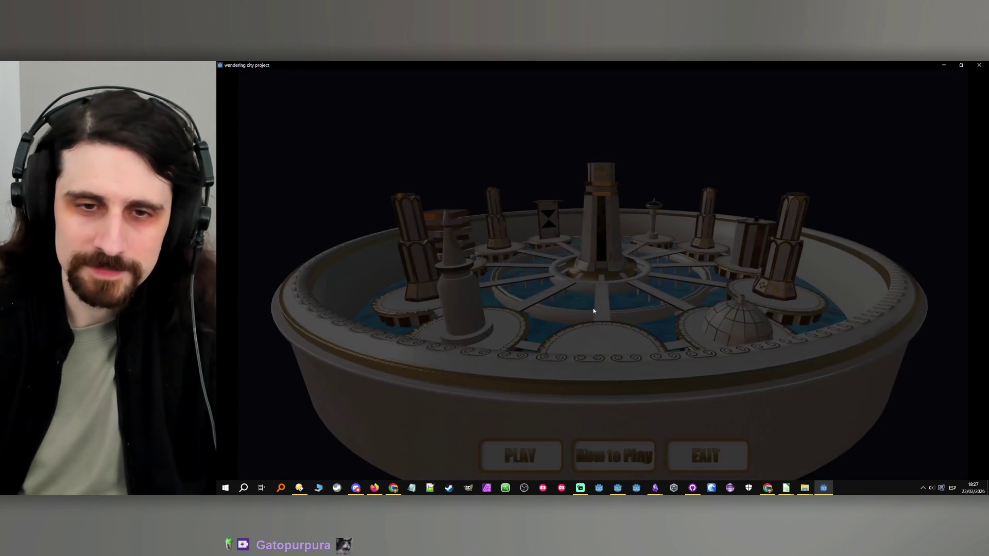
click(524, 449)
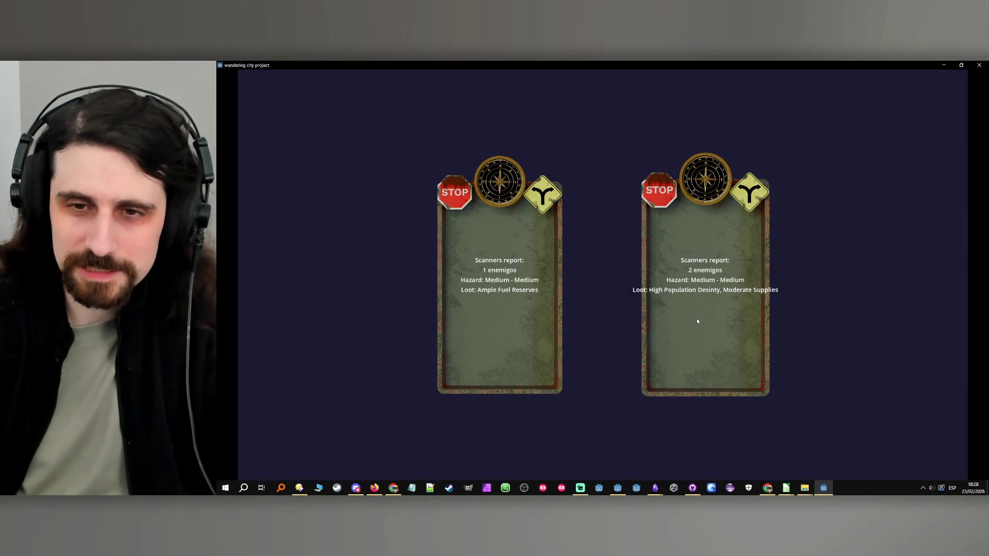
- Take the one-enemy fuel route and assign citizens to food, gears and soldiers
click(533, 323)
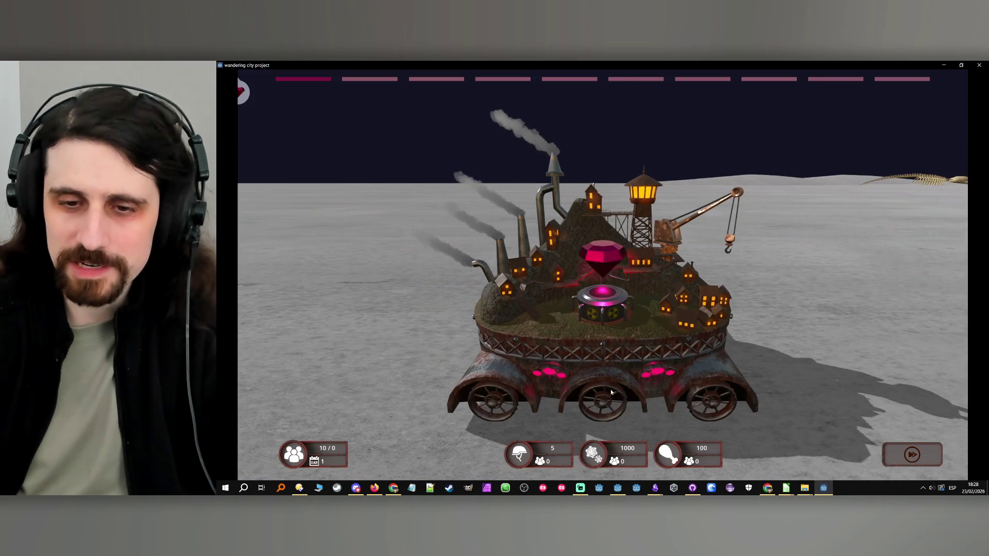
click(660, 458)
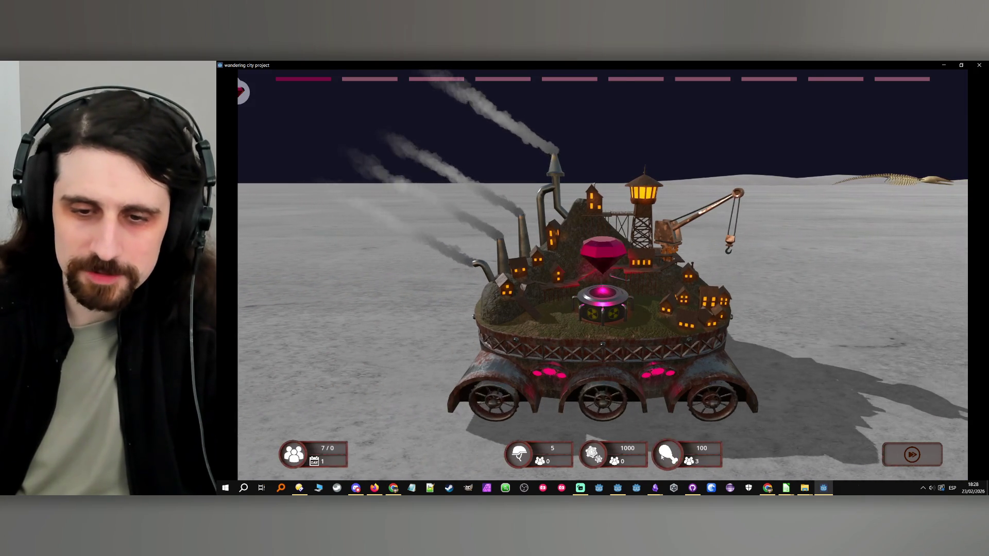
click(662, 457)
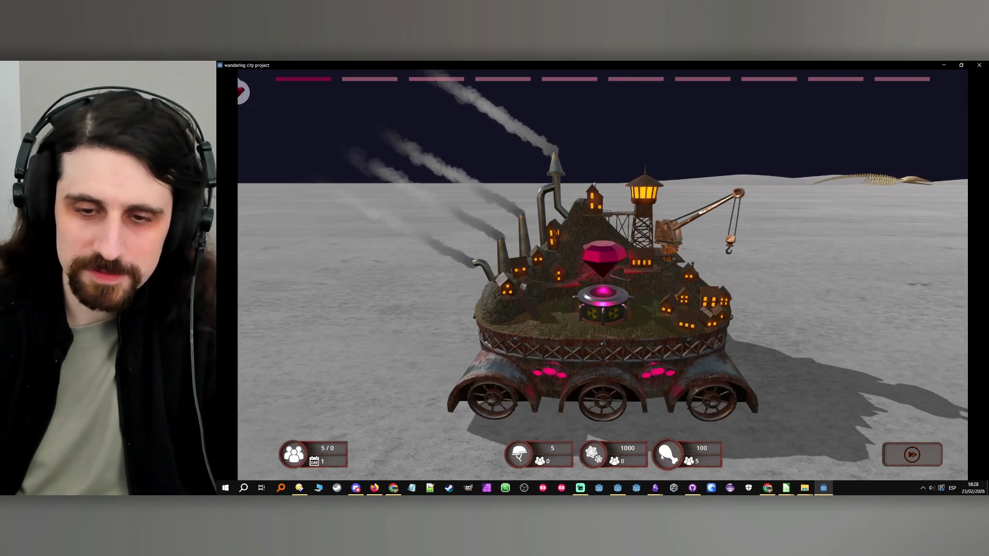
click(593, 456)
click(593, 455)
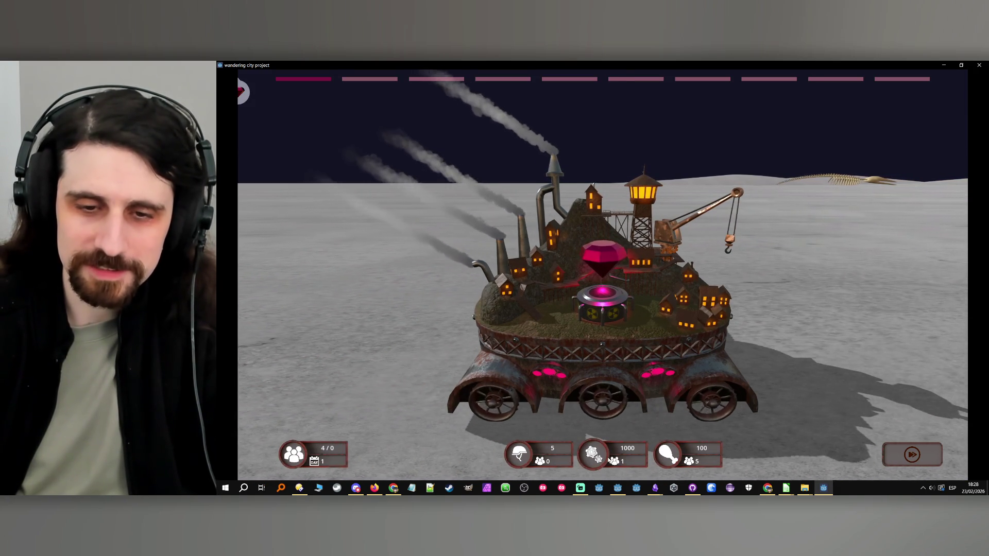
click(550, 452)
click(550, 452)
click(550, 452)
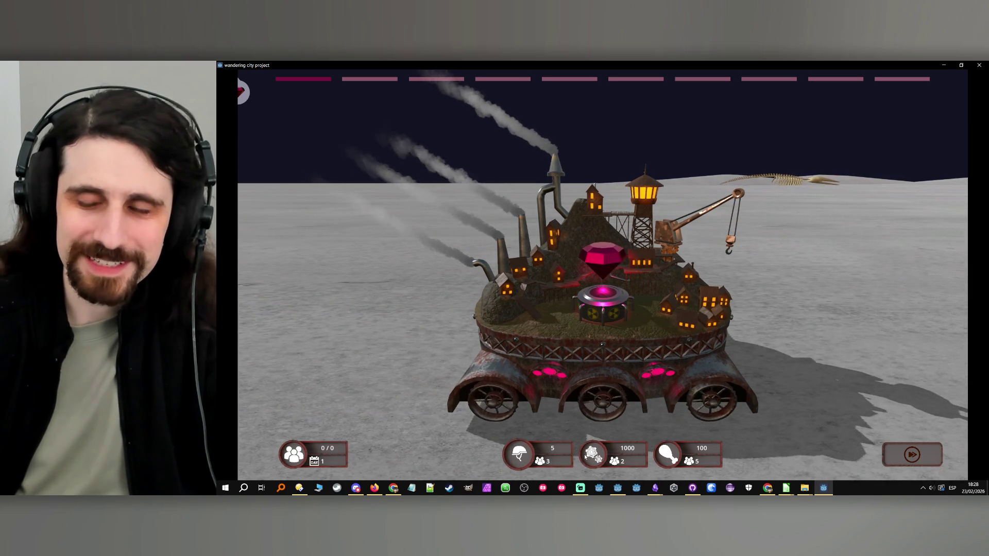
- Advance several stages, moving gear workers onto food, until meeting the desert cart
click(924, 455)
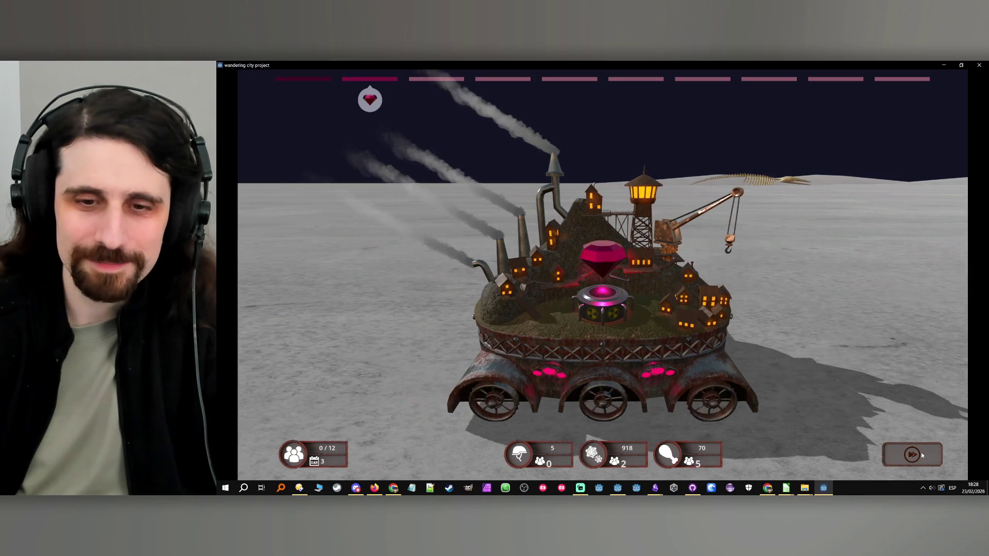
click(920, 455)
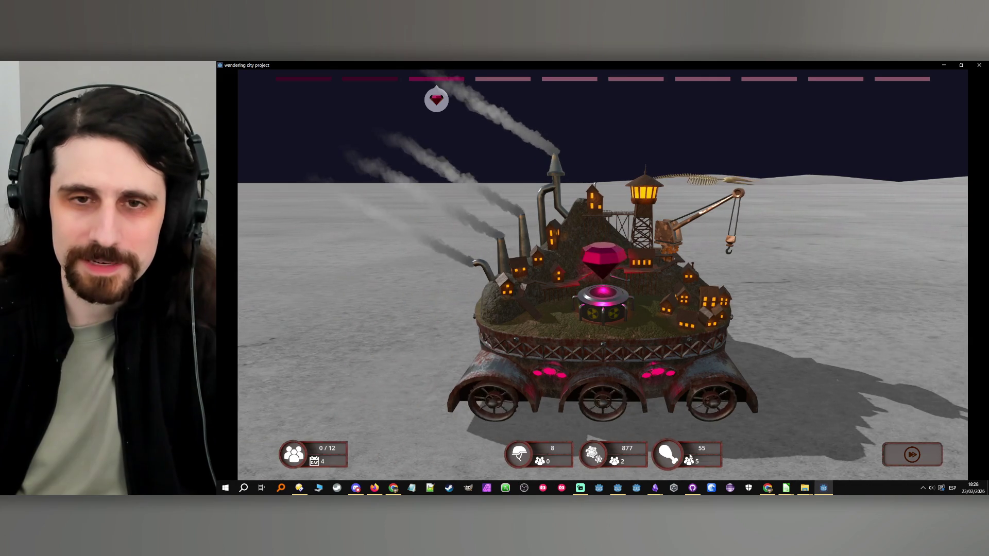
click(907, 459)
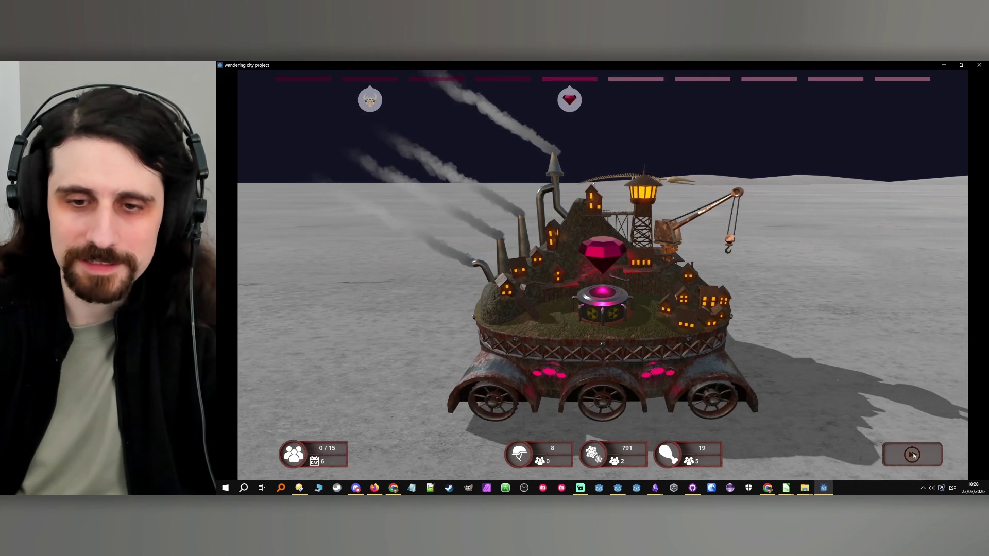
click(913, 455)
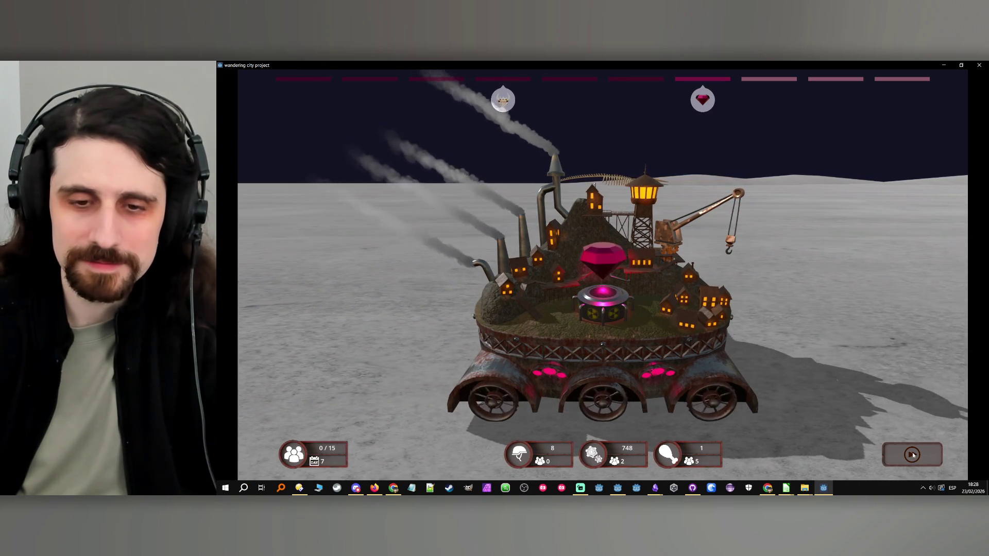
click(604, 460)
click(688, 461)
click(689, 461)
click(912, 455)
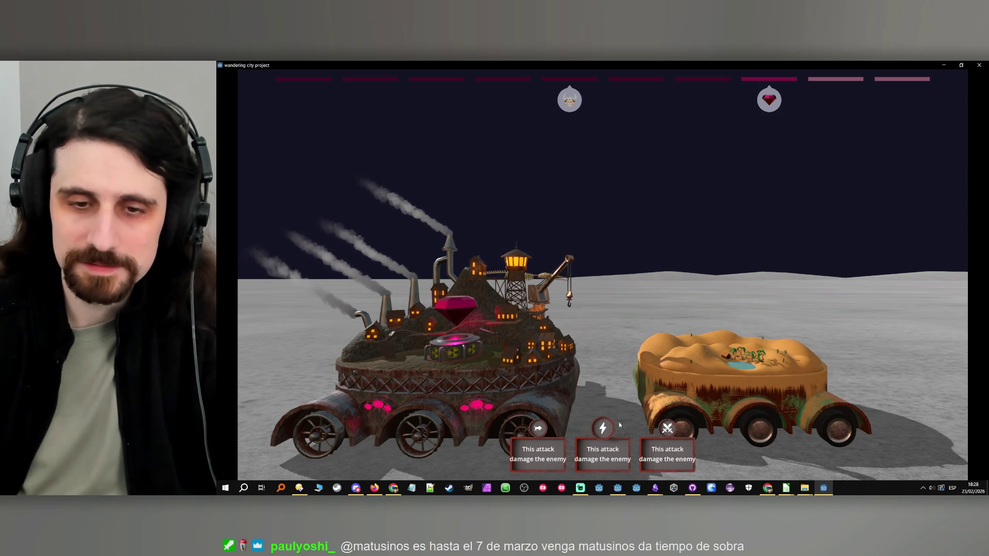
- Attack the desert cart twice until the Game Over screen appears
click(600, 427)
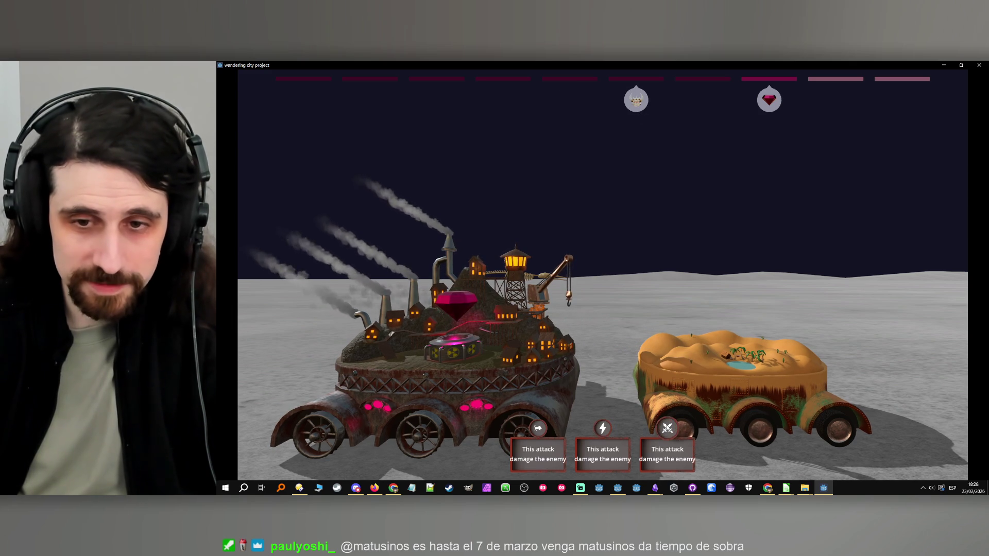
click(667, 426)
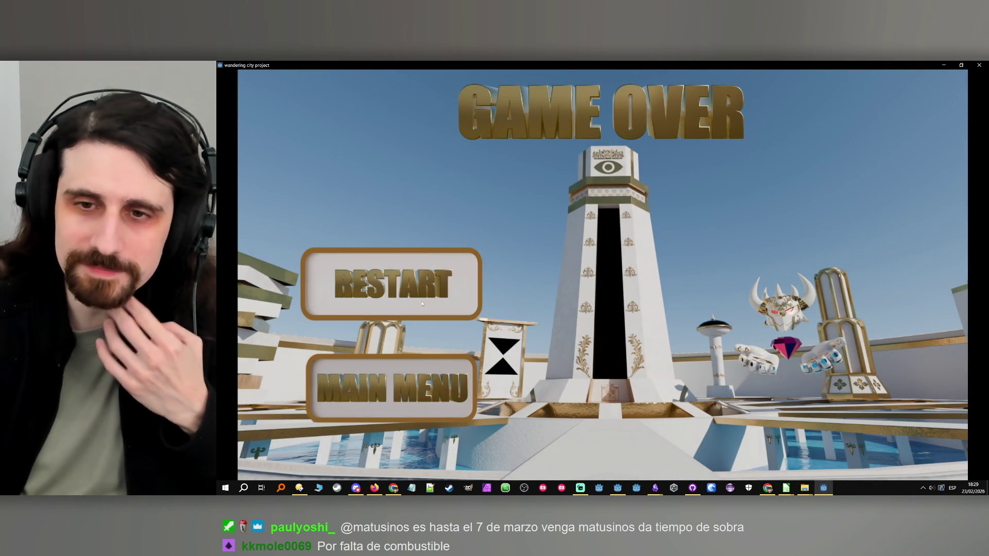
- Restart the run and choose the left route with three enemies
click(422, 304)
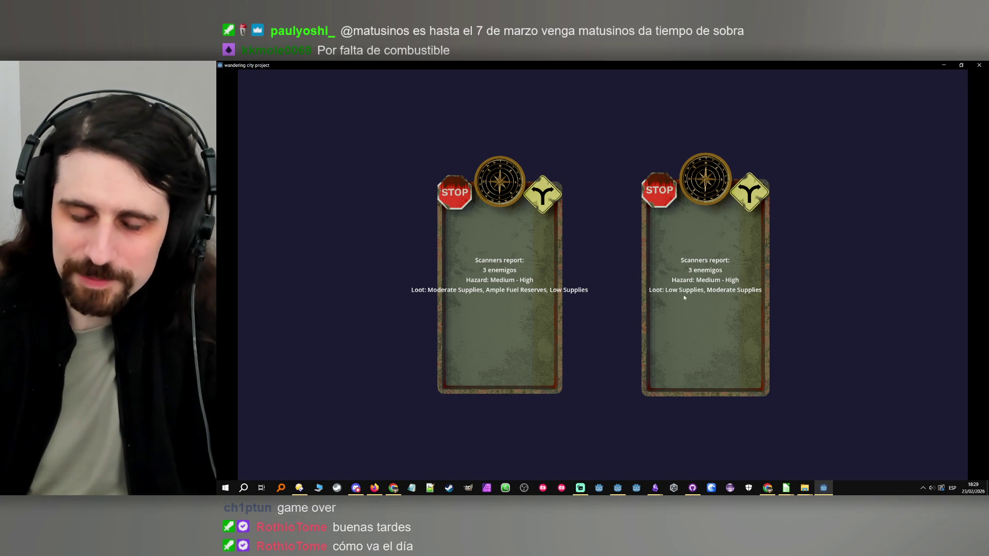
click(515, 305)
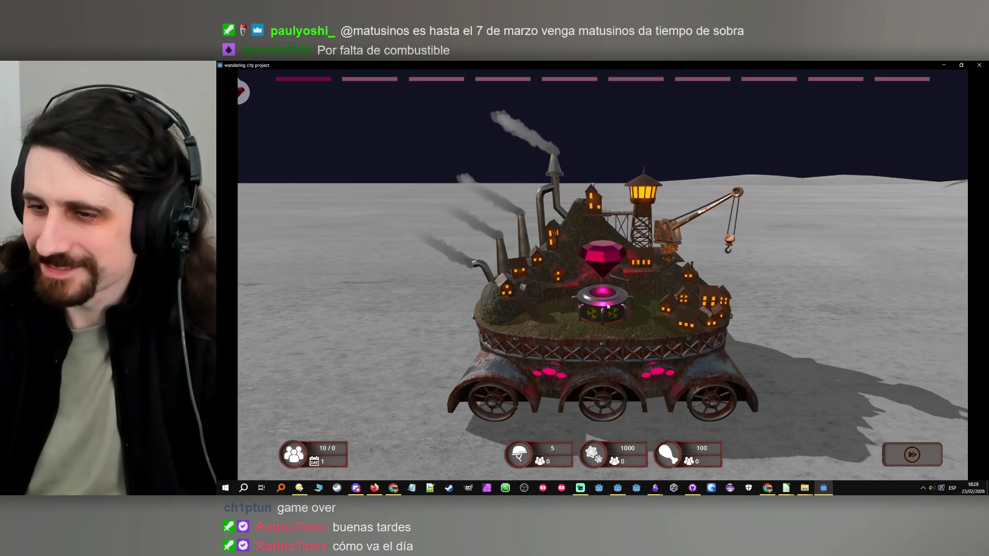
- Put the free workers on food, then move five of them to gear production
click(668, 454)
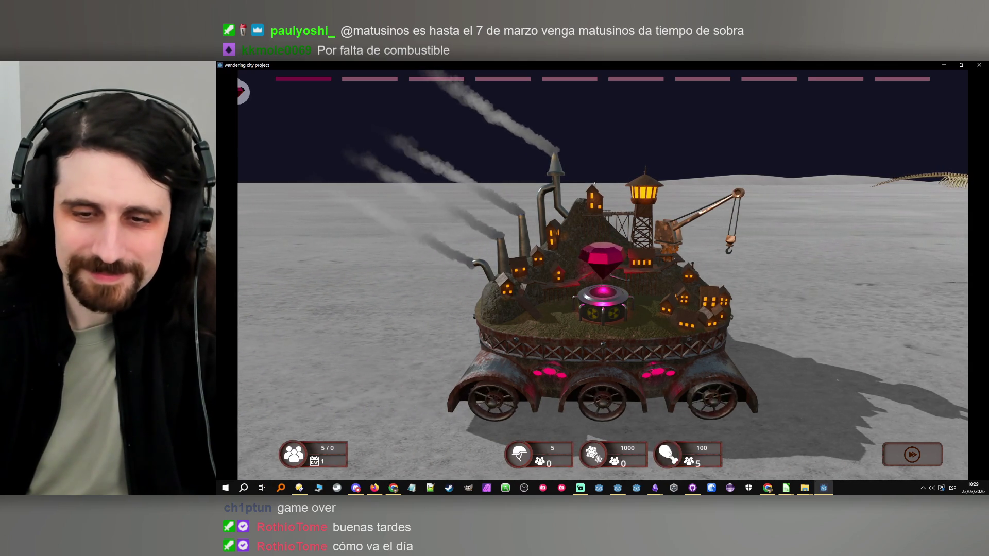
click(668, 454)
click(668, 454)
click(668, 454)
click(668, 454)
right_click(668, 454)
right_click(668, 454)
right_click(667, 454)
right_click(668, 454)
right_click(668, 454)
click(593, 455)
click(593, 454)
- Advance through day 3 to day 4 and attack the greenhouse city
click(925, 456)
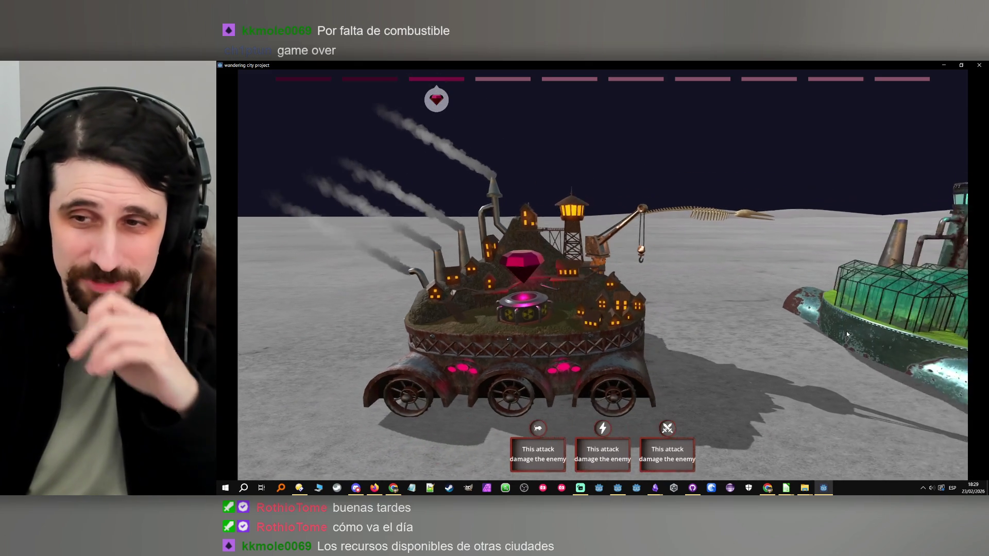
click(542, 429)
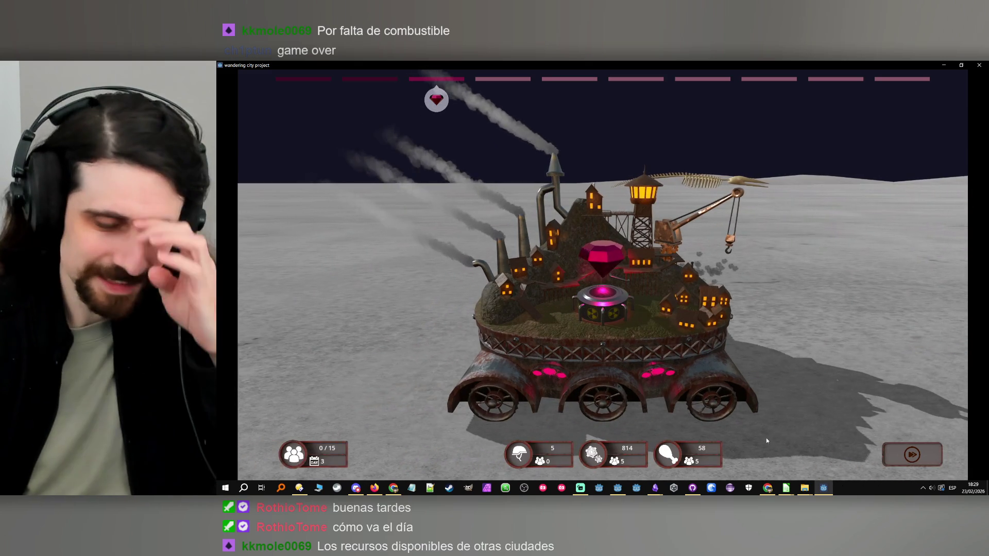
click(911, 454)
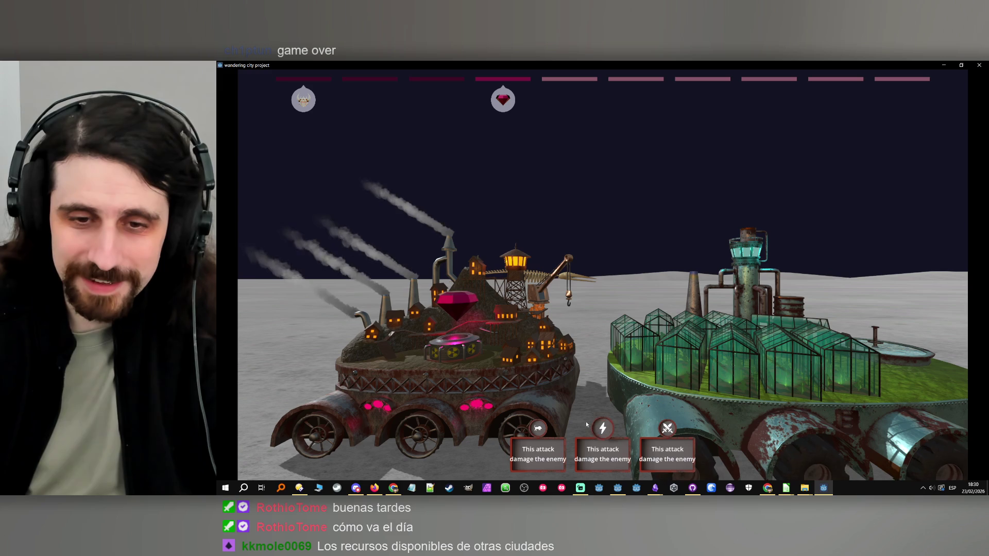
click(668, 429)
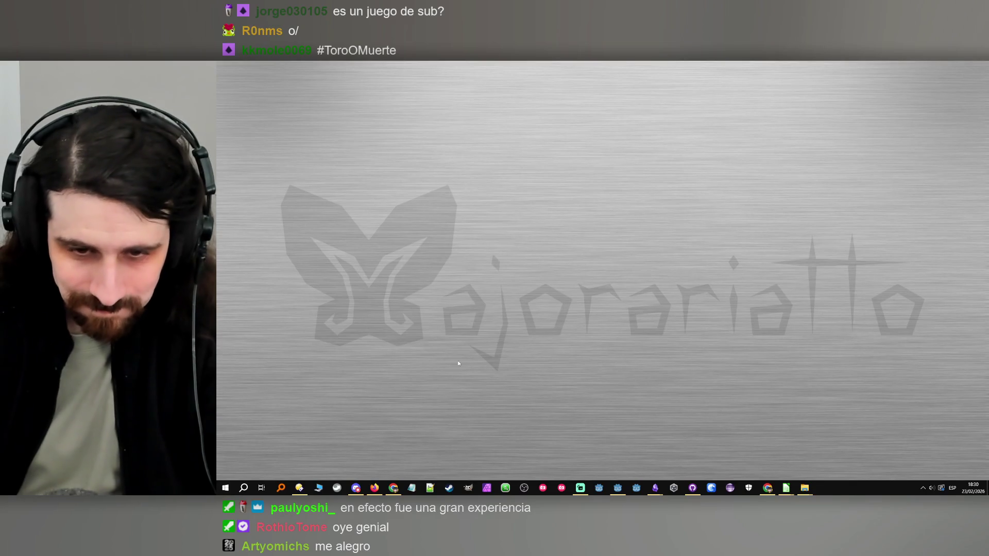
- Restore the Godot Engine editor window from the taskbar
click(615, 486)
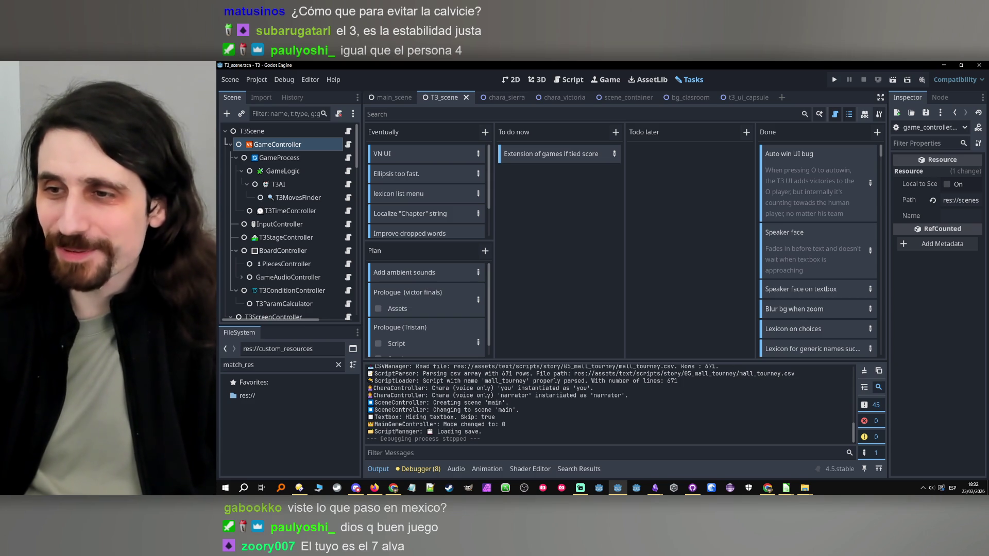
- Run the T3 project with F5 and dismiss the Search Help dialog
key(F5)
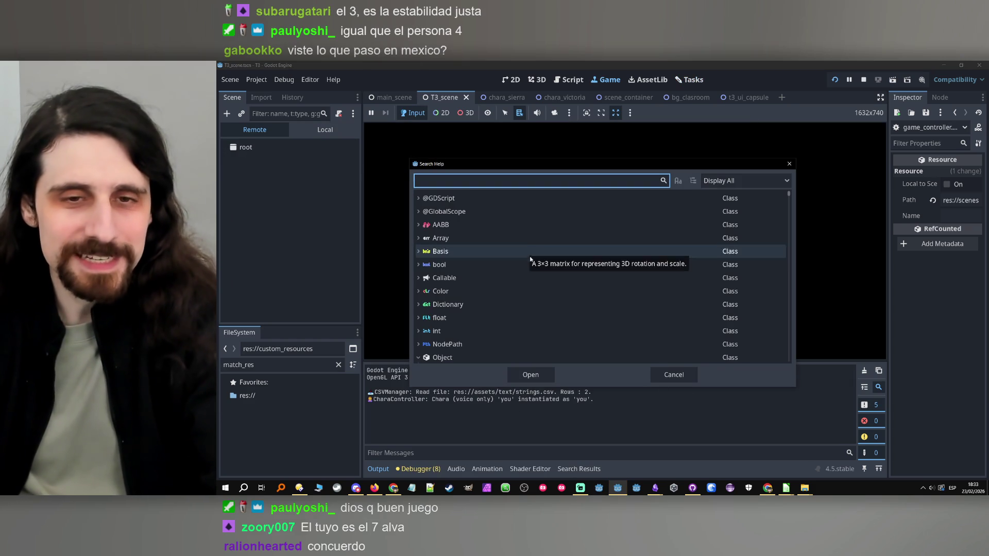
click(671, 374)
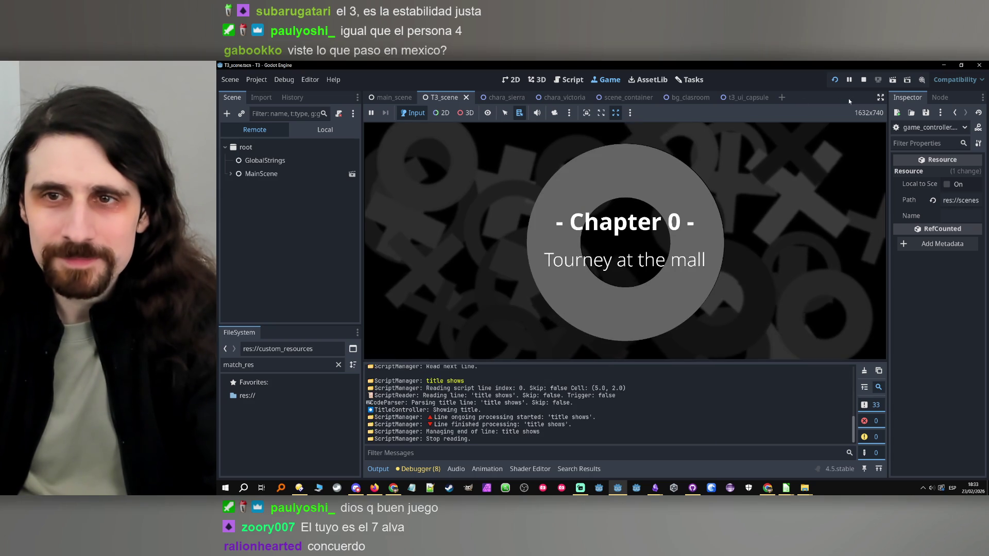
- Stop the running T3 game, returning to the T3_scene task board
click(863, 79)
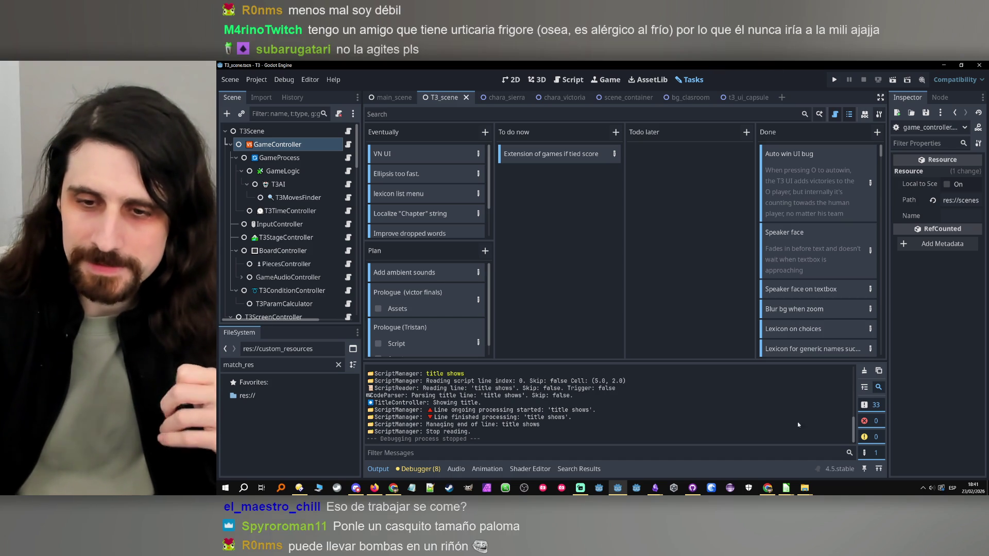
mouse_move(785, 488)
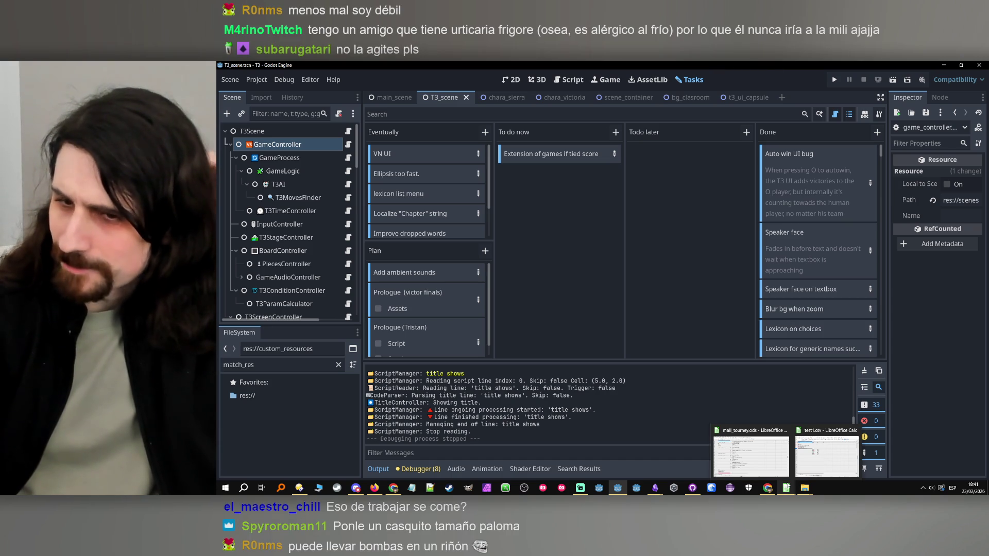
- Bring up the mall_tourney sheet and review the YOU WIN / YOU LOSE (KID A) lines
mouse_move(771, 461)
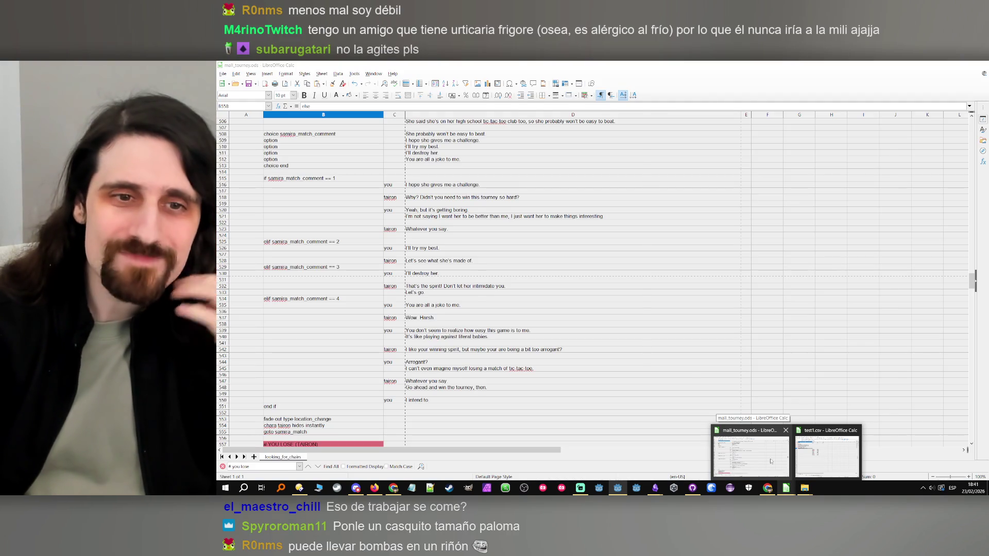
mouse_move(837, 453)
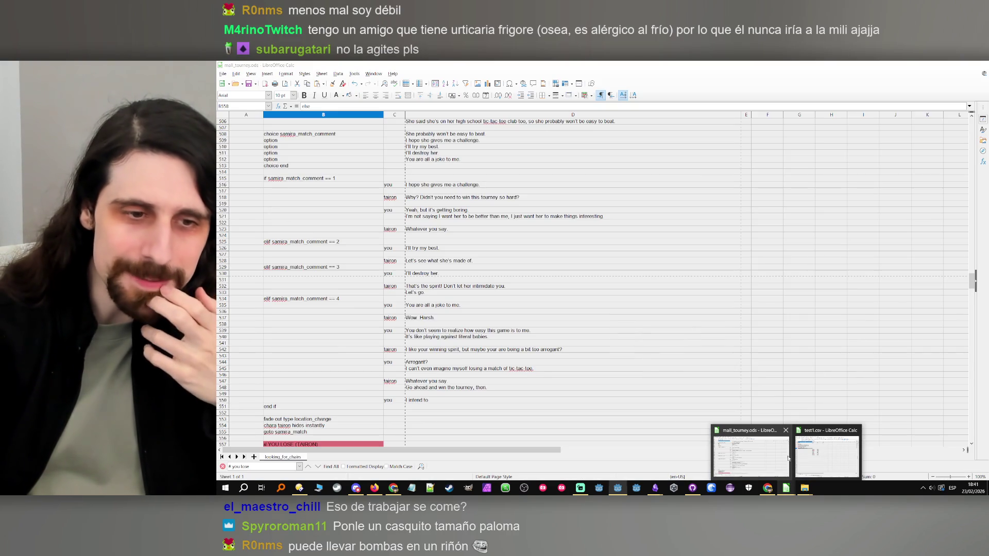
click(750, 455)
scroll(559, 349, down, 12)
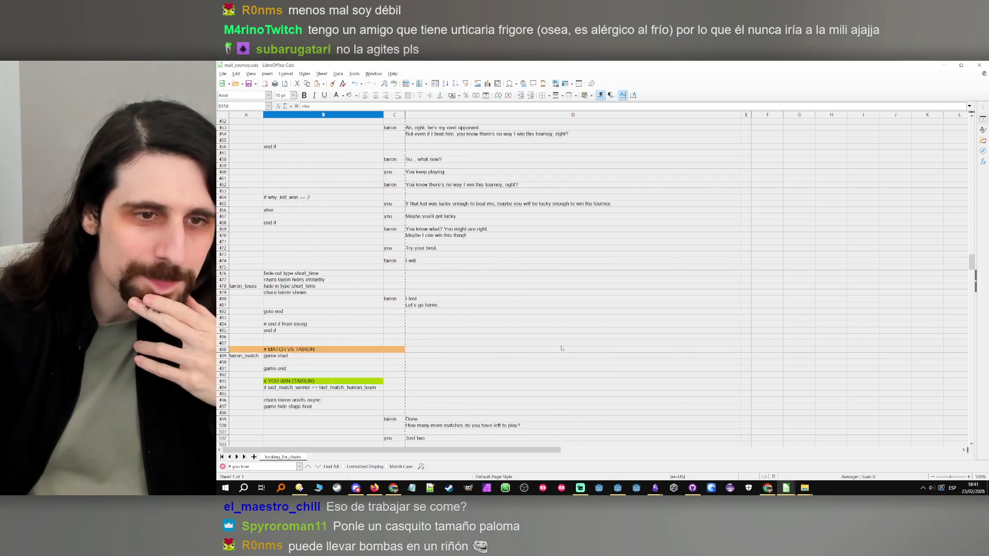
scroll(318, 269, up, 20)
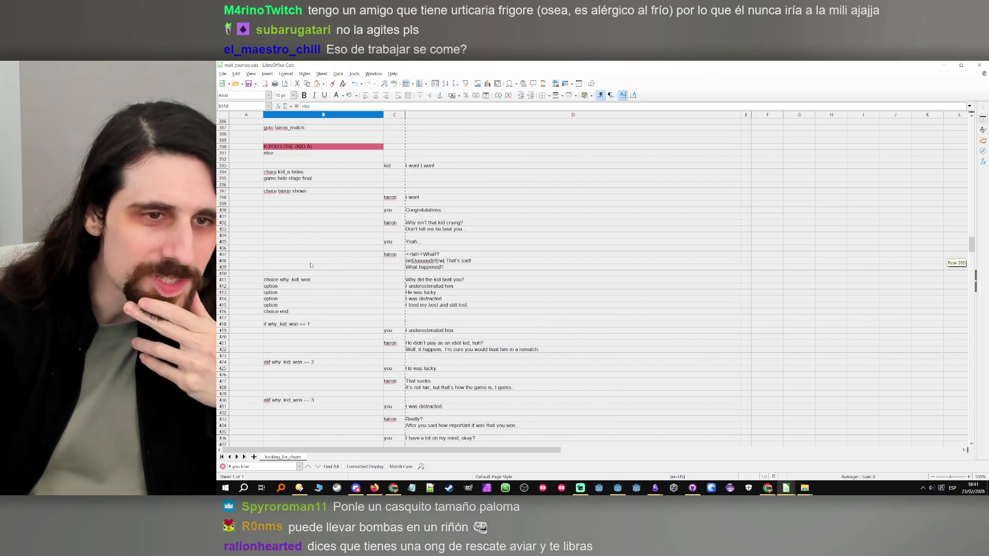
click(292, 374)
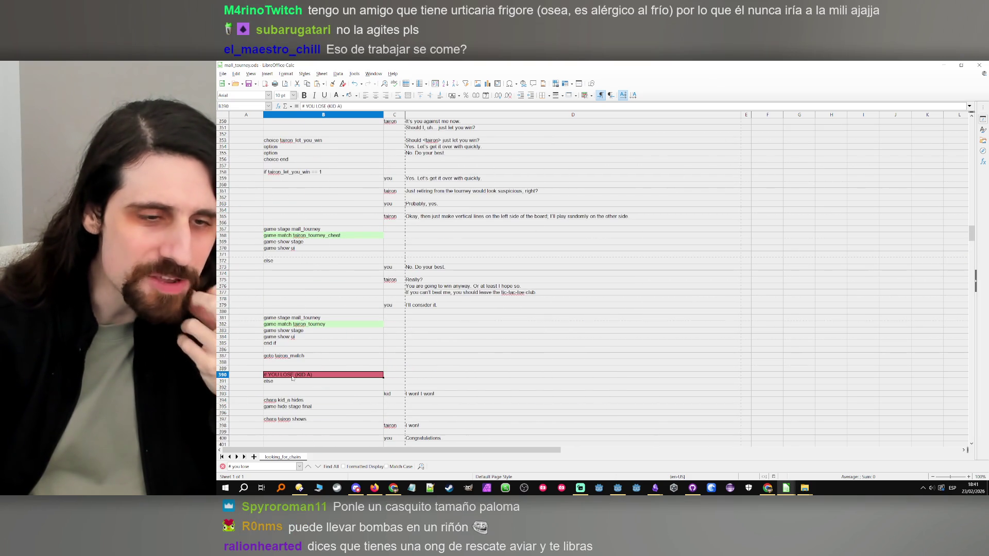
click(292, 381)
scroll(319, 331, up, 5)
scroll(319, 331, up, 17)
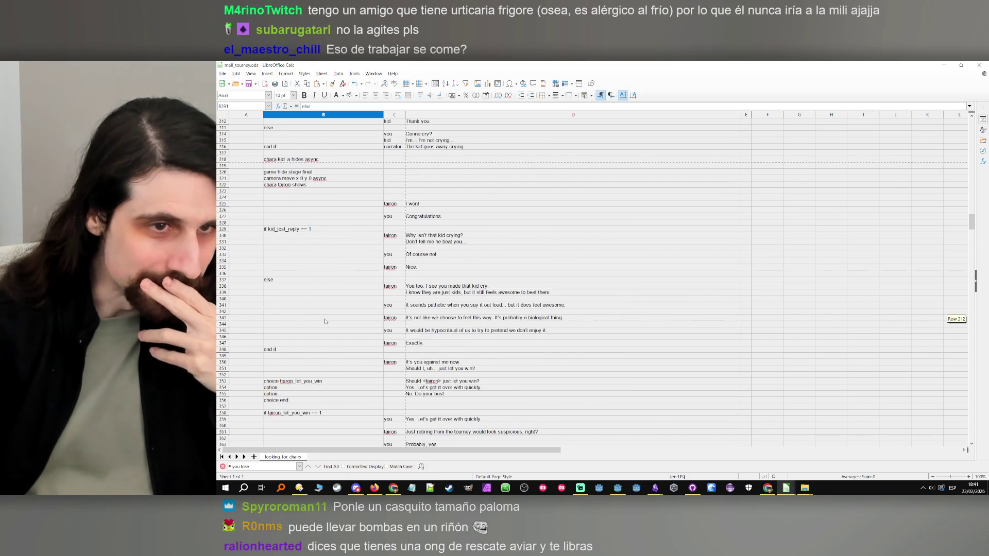
click(301, 217)
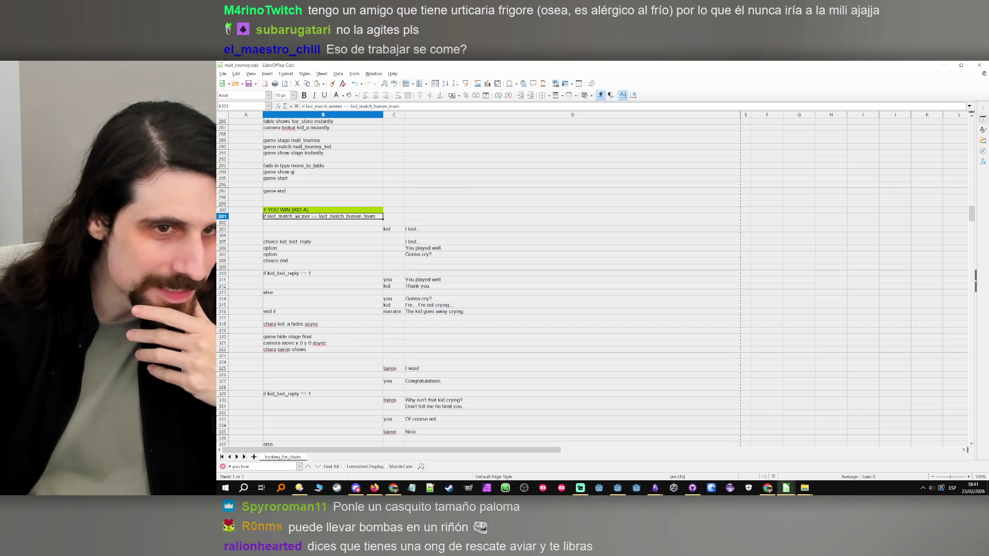
scroll(361, 265, down, 20)
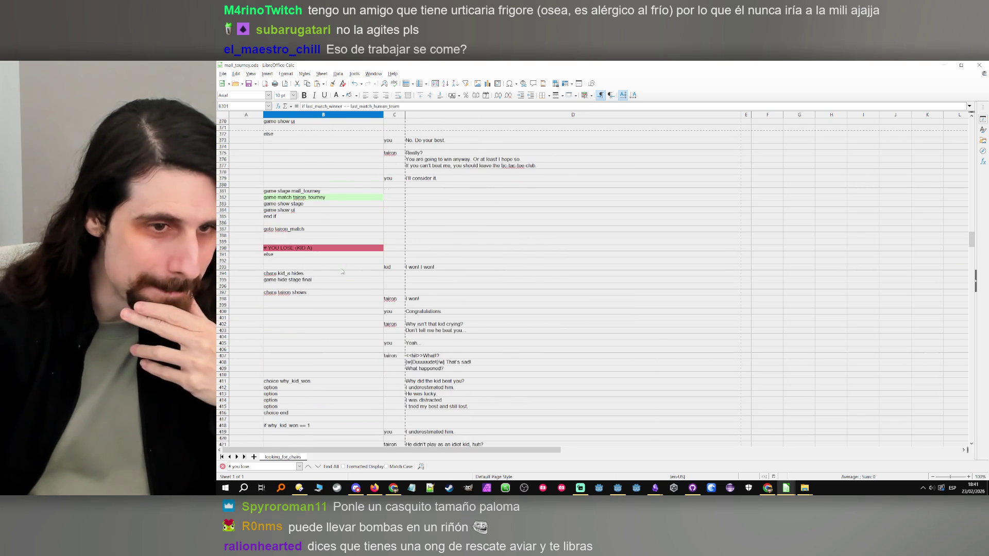
- Rewrite the else after YOU LOSE (KID A) as 'elif last_match_winner == last_match_ai_team'
click(299, 256)
text(el)
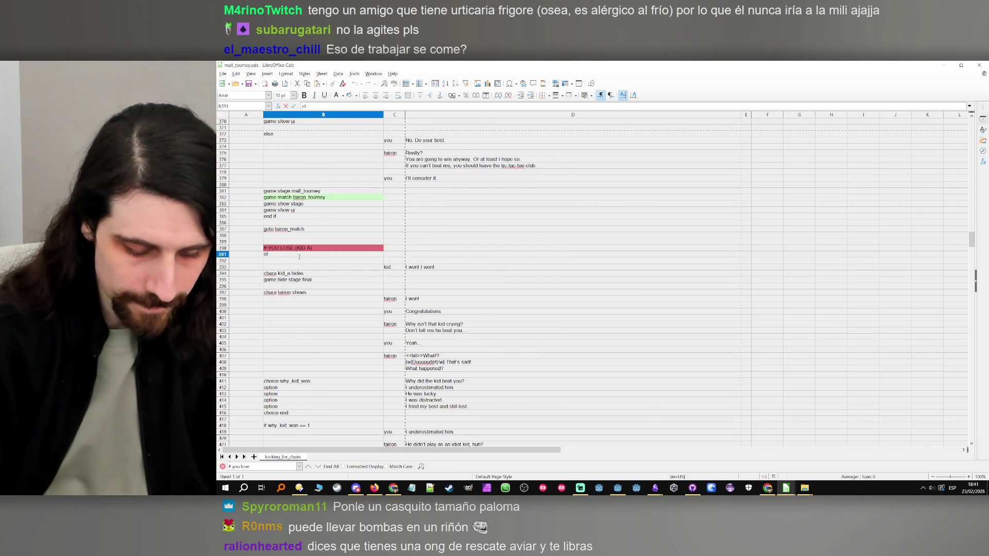
text(if last_match_winner == last_match_human_team)
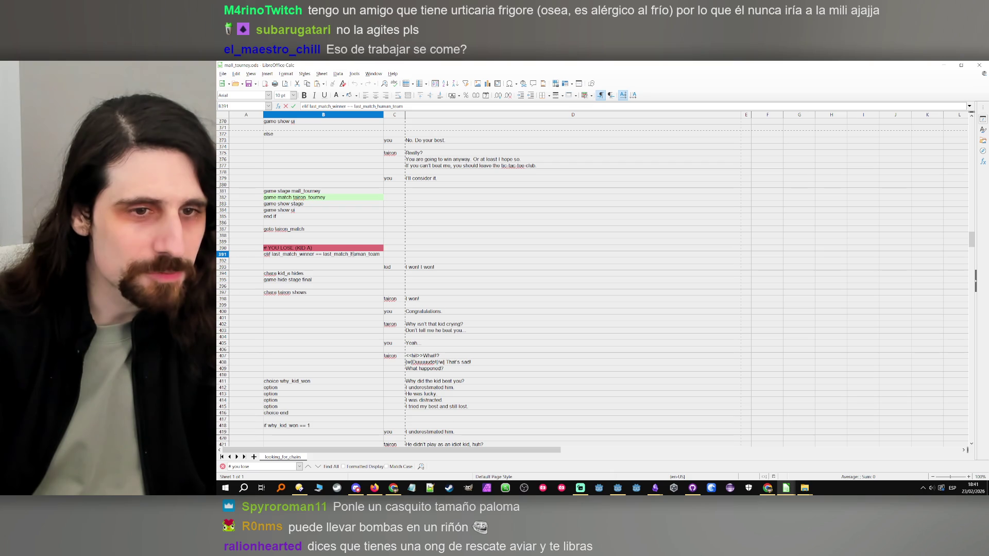
key(Delete)
key(Delete)
key(Delete)
text(a)
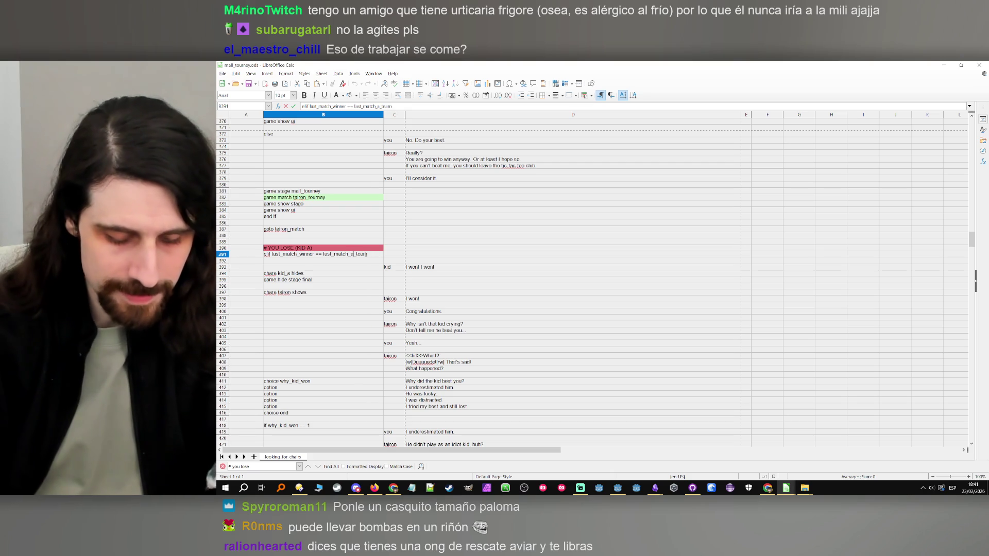
text(i)
key(Return)
key(Up)
- Check the end if lines in the kid-won dialogue and locate the '# end if from losing' comment
scroll(303, 259, down, 11)
scroll(303, 259, down, 7)
scroll(276, 324, down, 4)
click(286, 312)
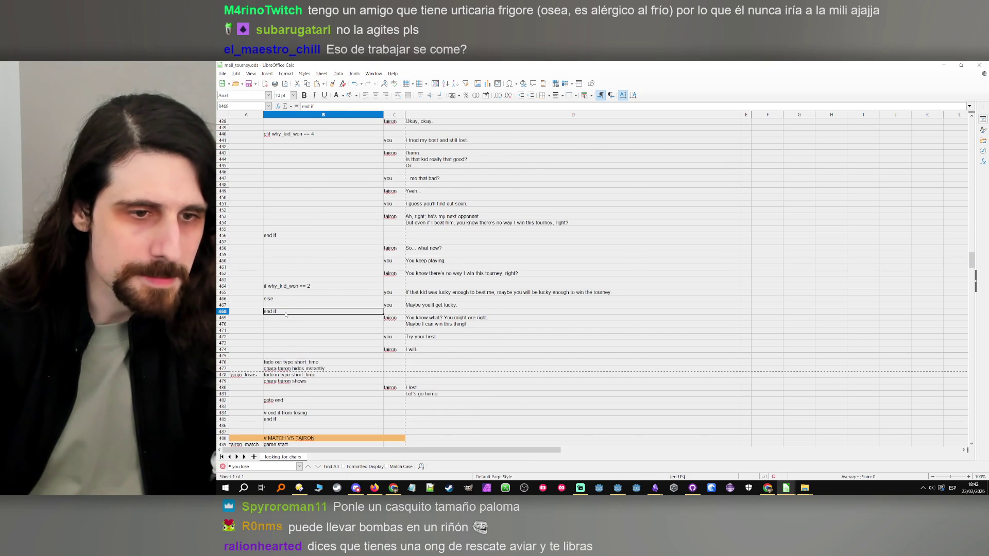
scroll(289, 284, up, 3)
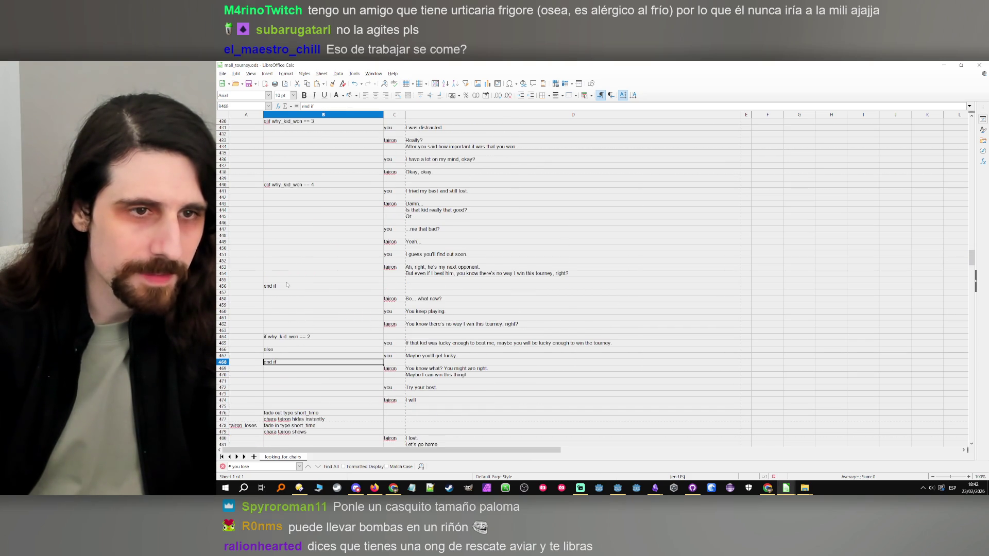
click(287, 281)
scroll(288, 280, up, 10)
scroll(290, 278, down, 13)
click(291, 349)
scroll(291, 351, down, 2)
click(286, 375)
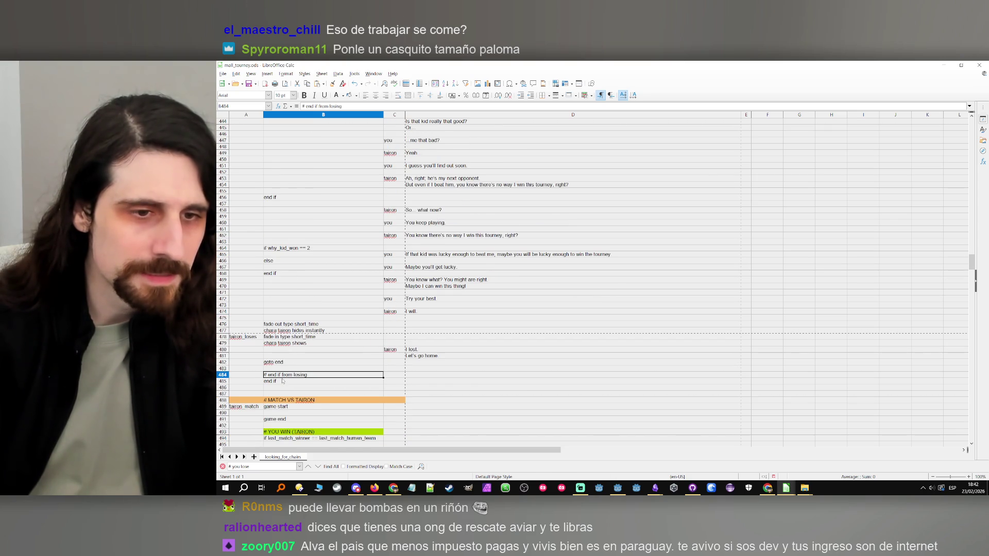
- Replace the end if below that comment with 'else' and add a new 'end if' line
double_click(283, 380)
triple_click(282, 380)
key(BackSpace)
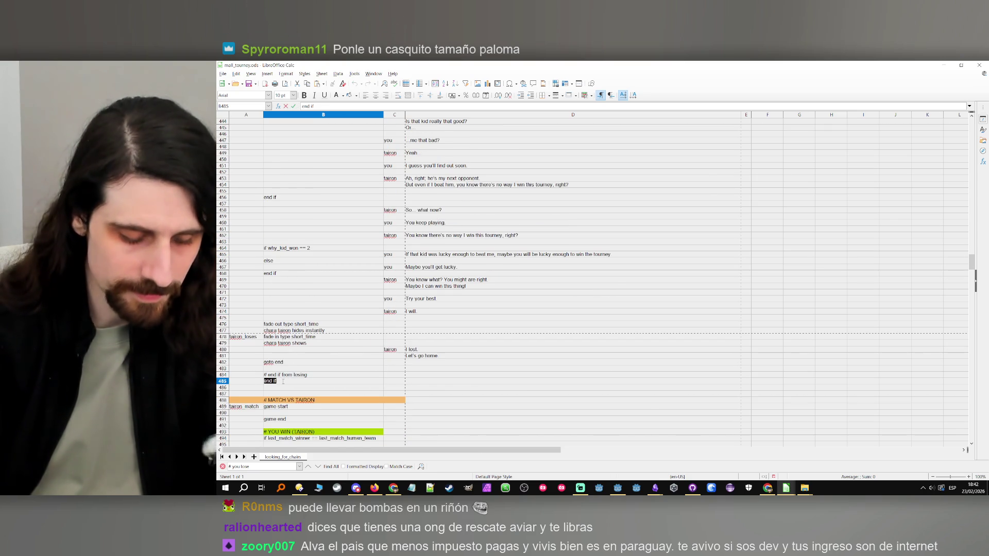
text(else)
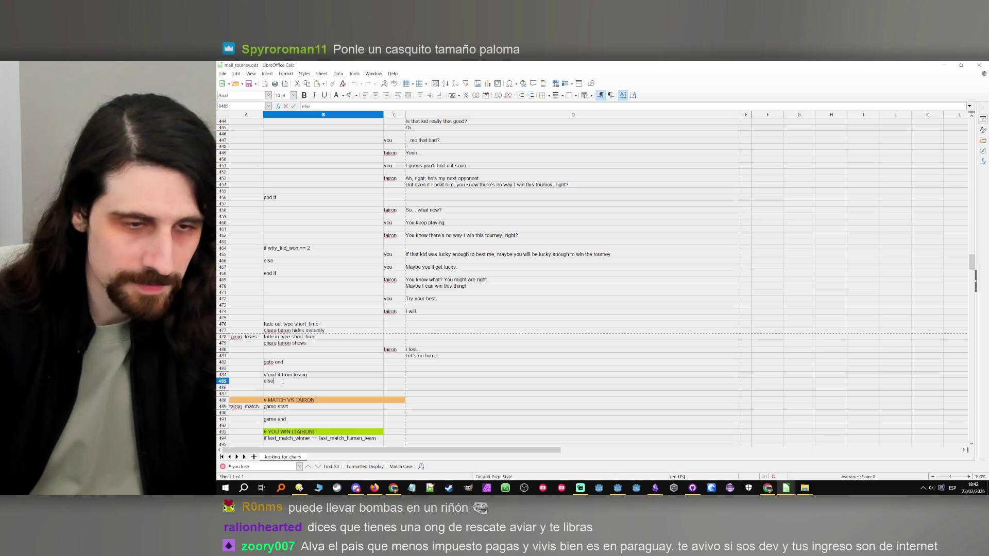
key(Return)
text(end)
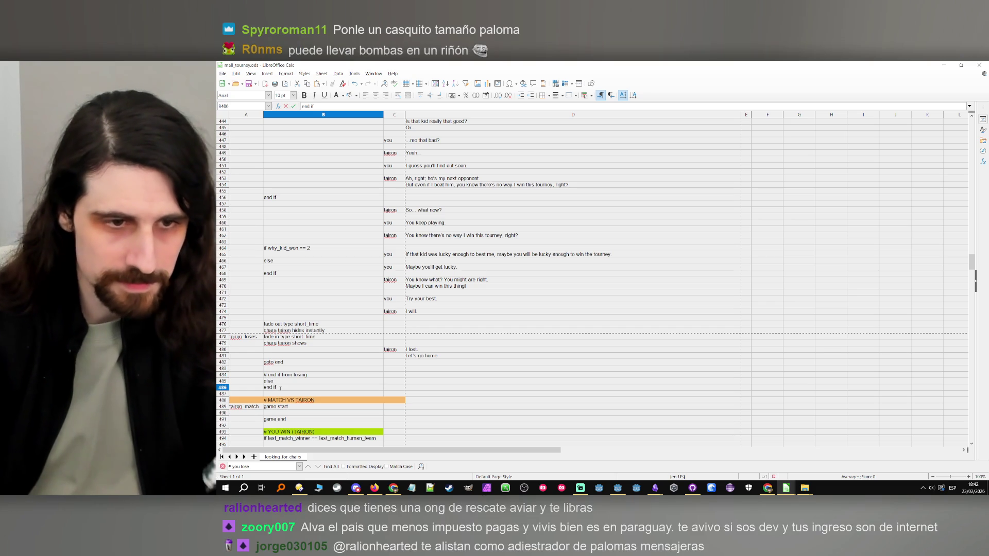
text( if)
key(Return)
key(Return)
- Insert 21 blank rows below the else line, shifting cells down
drag(299, 388, 448, 432)
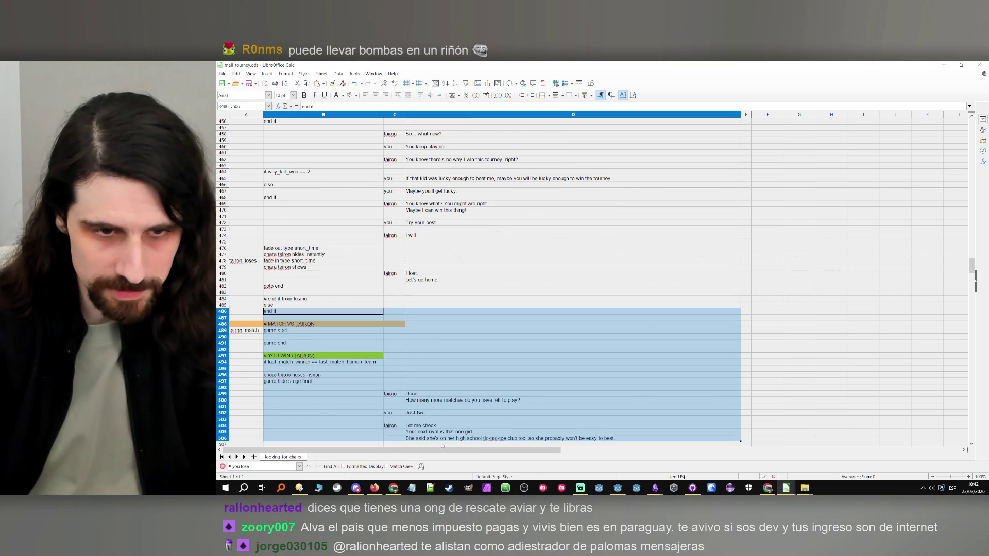
key(ctrl+plus)
key(Return)
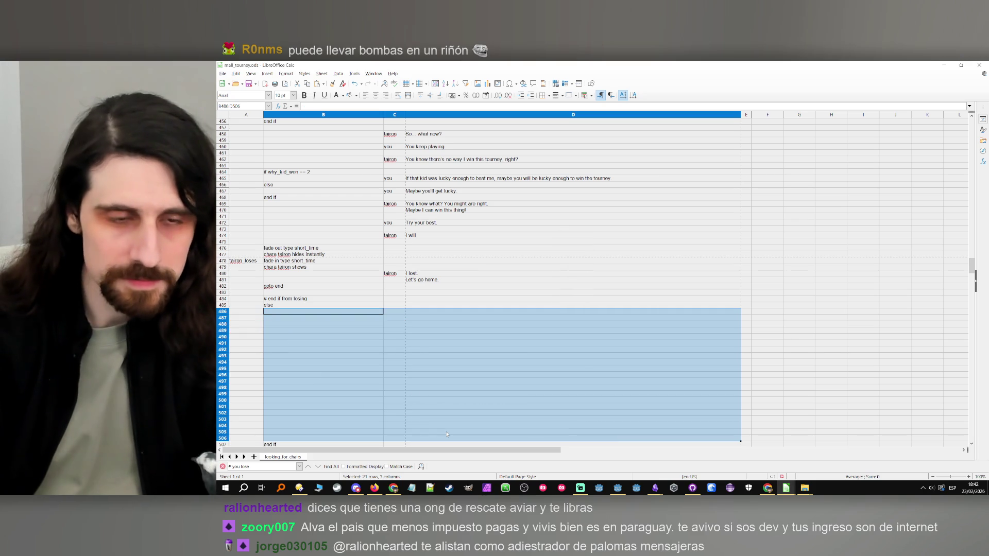
- Find and copy the '# YOU LOSE (KID A)' heading
scroll(311, 309, up, 12)
scroll(311, 309, up, 5)
key(ctrl+f)
key(Return)
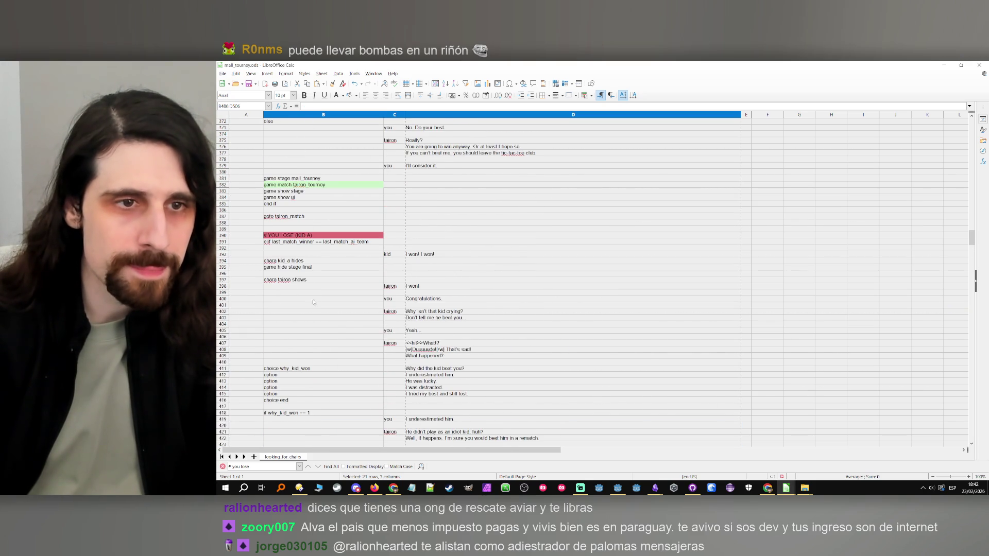
- Clear the '# end if from losing' comment and paste the heading into a new row above else
scroll(311, 253, down, 20)
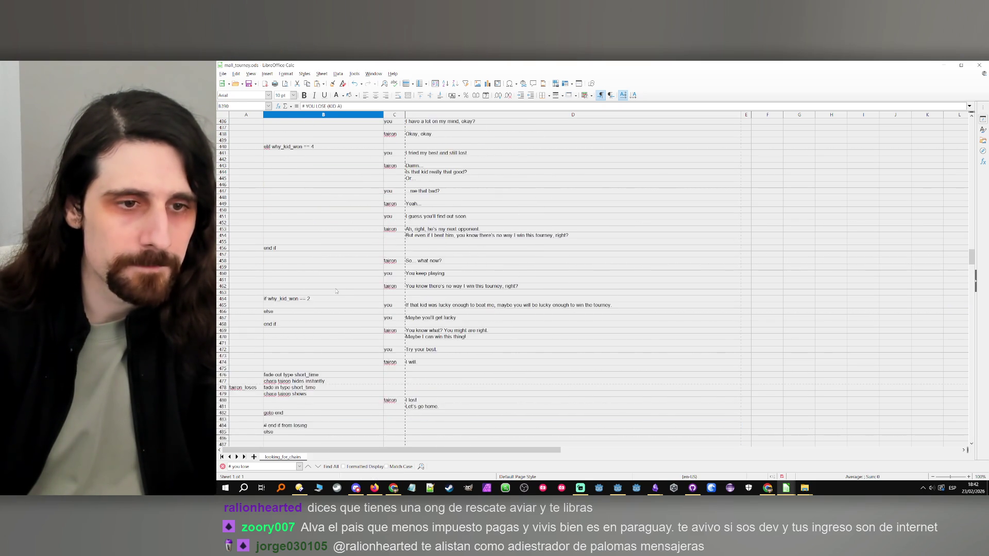
scroll(309, 258, up, 7)
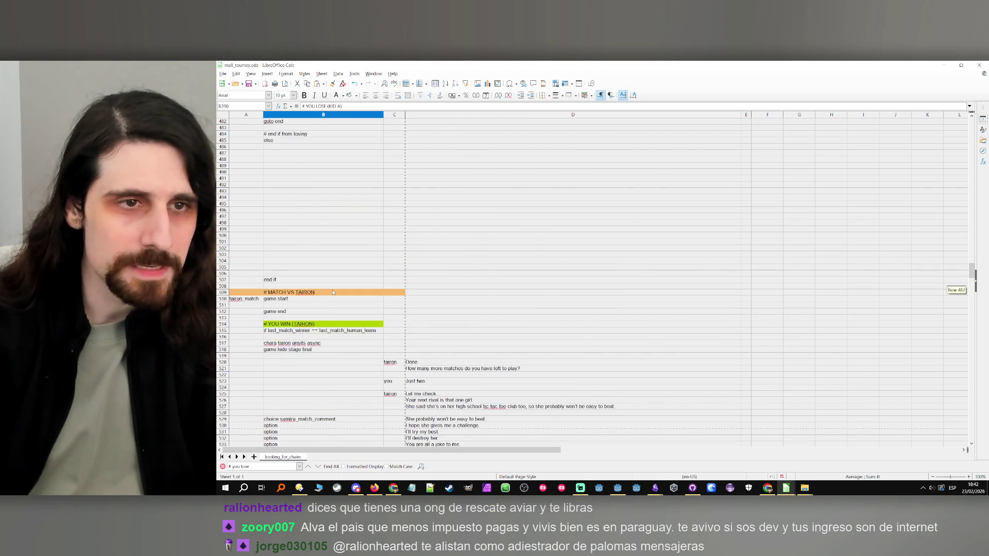
click(295, 228)
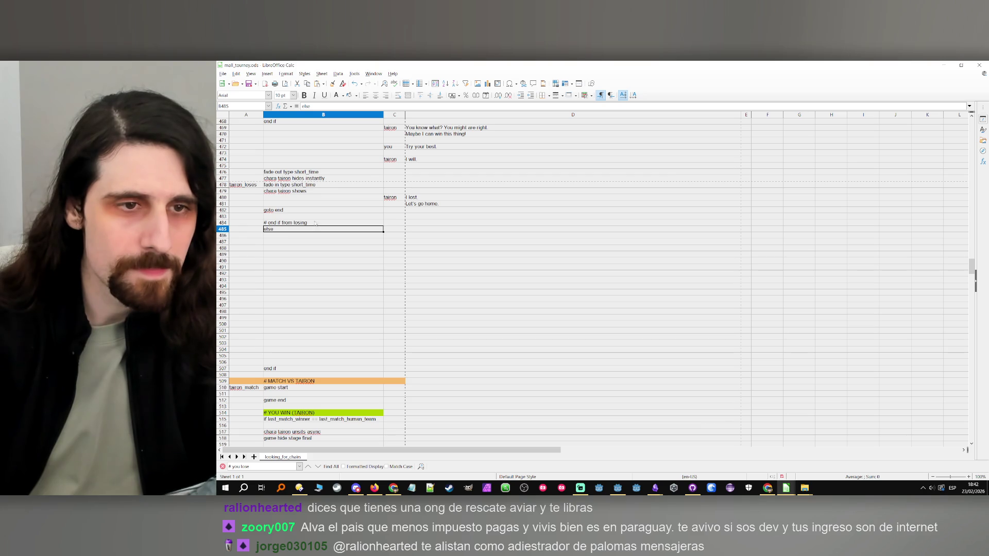
click(294, 223)
key(Delete)
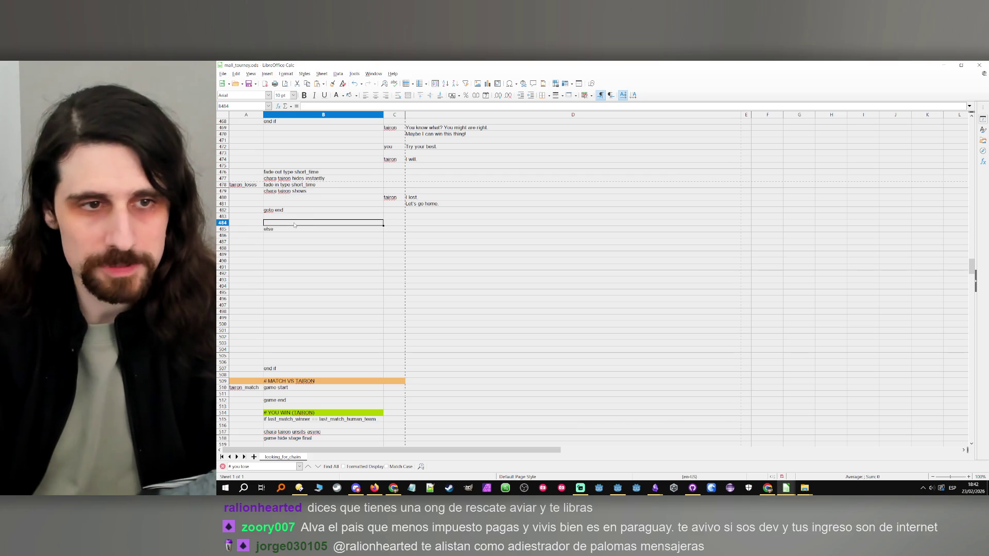
key(ctrl+plus)
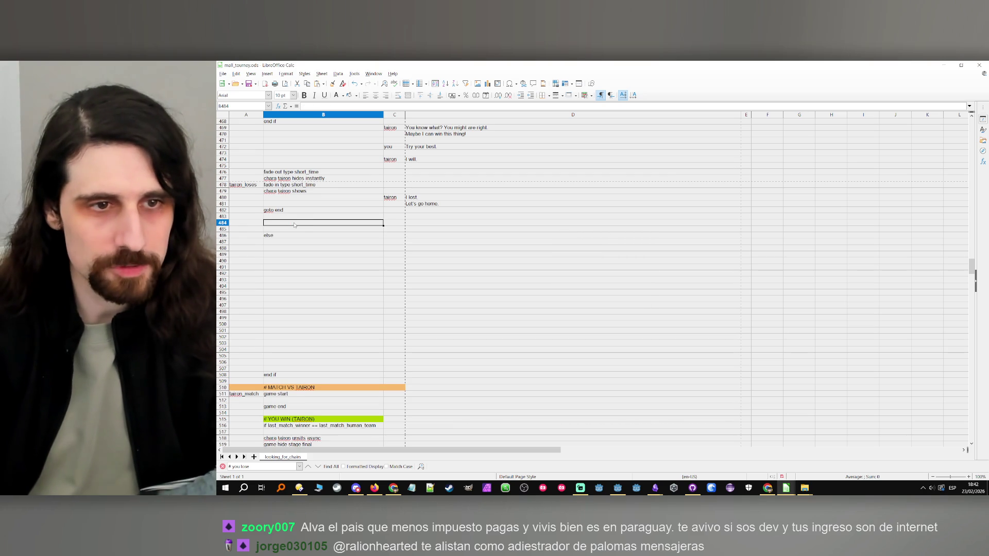
click(302, 230)
text(# YOU LOSE (KID A))
- Give the pasted heading cell a light magenta background
click(301, 230)
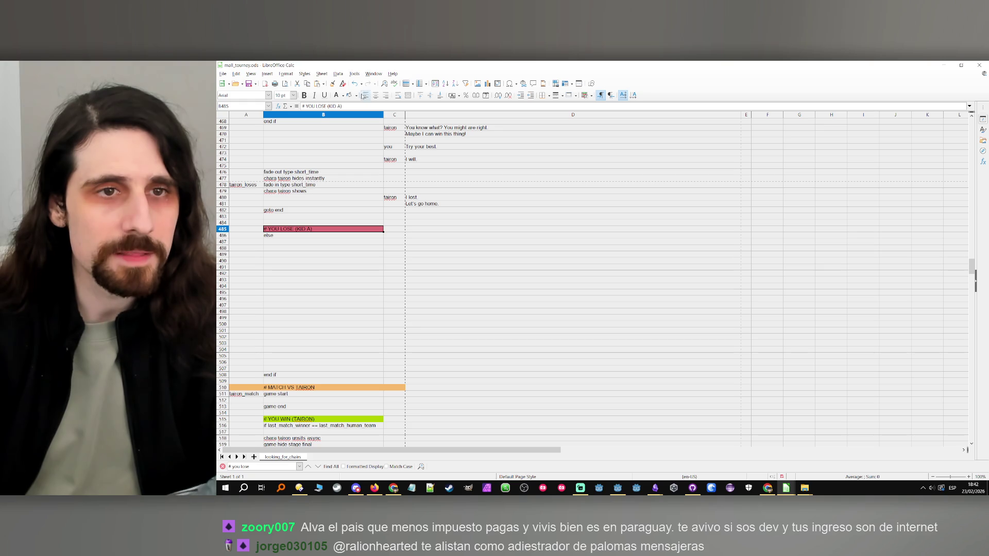
click(356, 95)
click(382, 147)
click(314, 262)
scroll(314, 265, up, 3)
scroll(314, 265, down, 3)
- Change the heading text from LOSE to TIE, reading '# YOU TIE (KID A)'
double_click(281, 228)
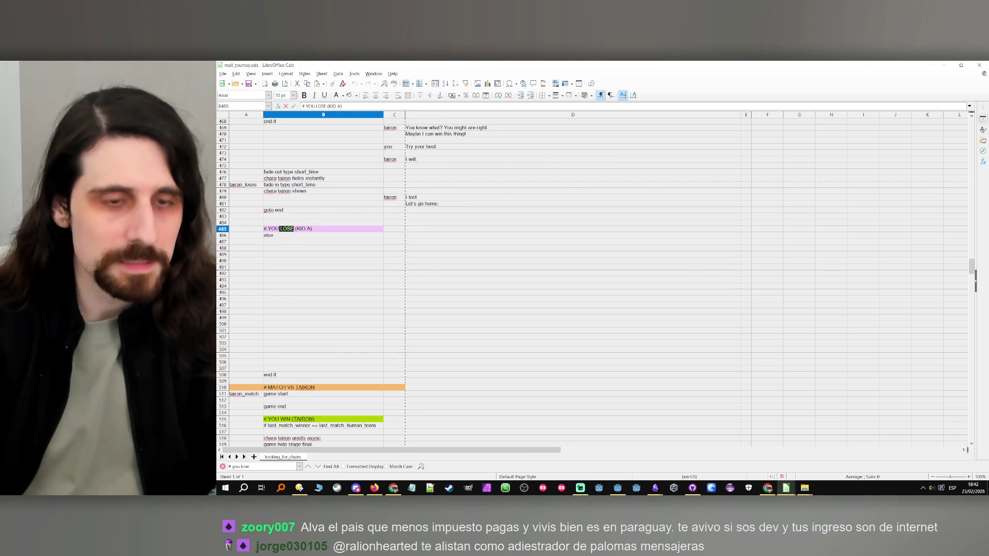
key(Caps_Lock)
text(TIE)
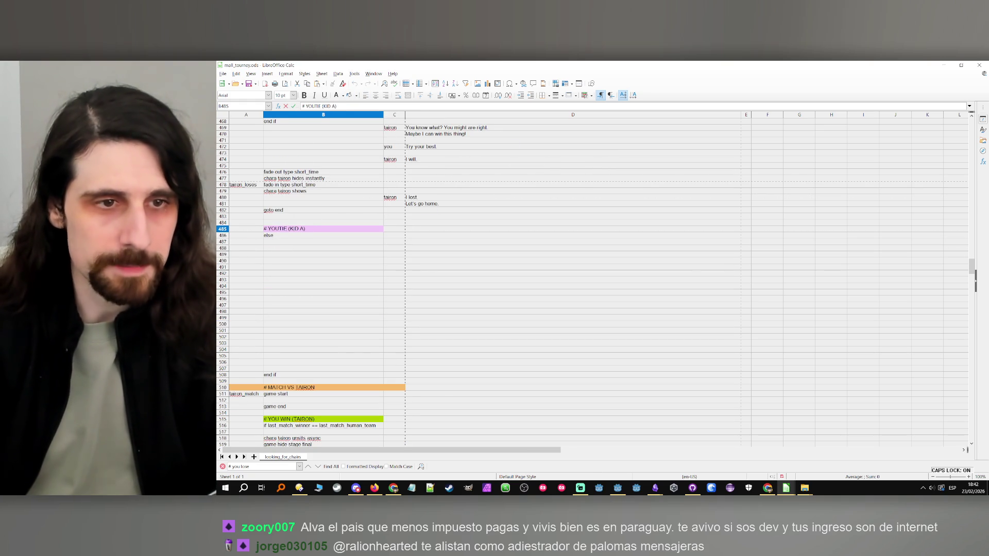
key(Left)
key(Left)
key(Left)
key(Caps_Lock)
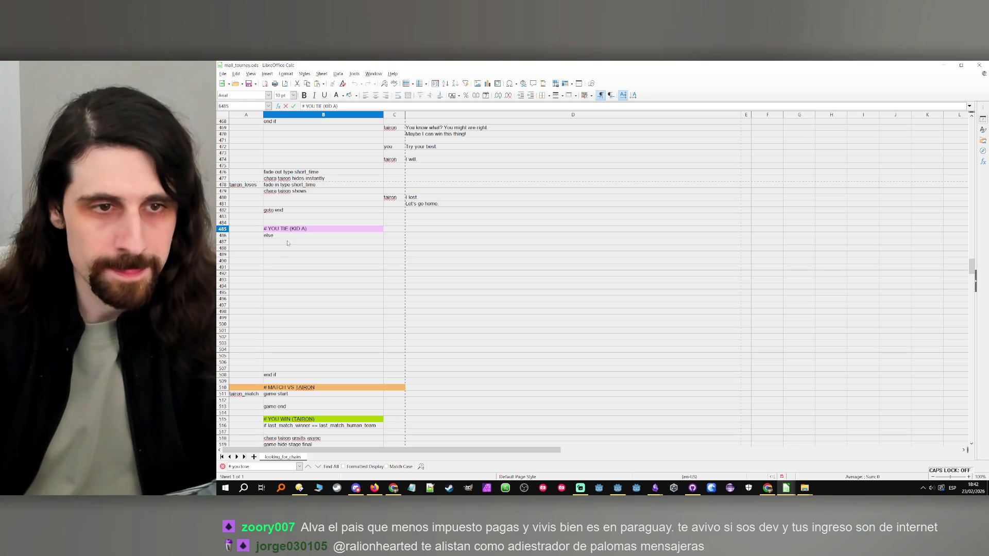
click(287, 244)
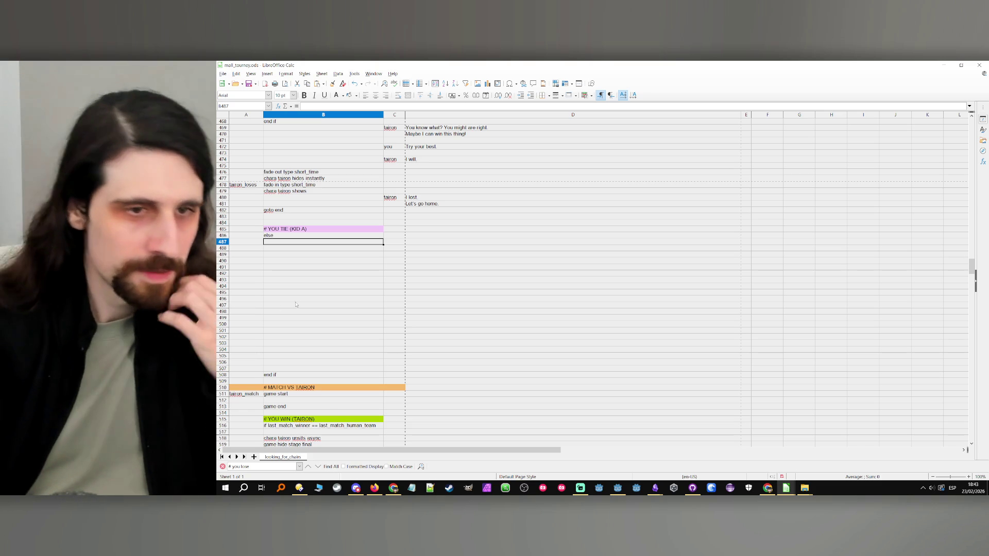
scroll(359, 245, up, 1)
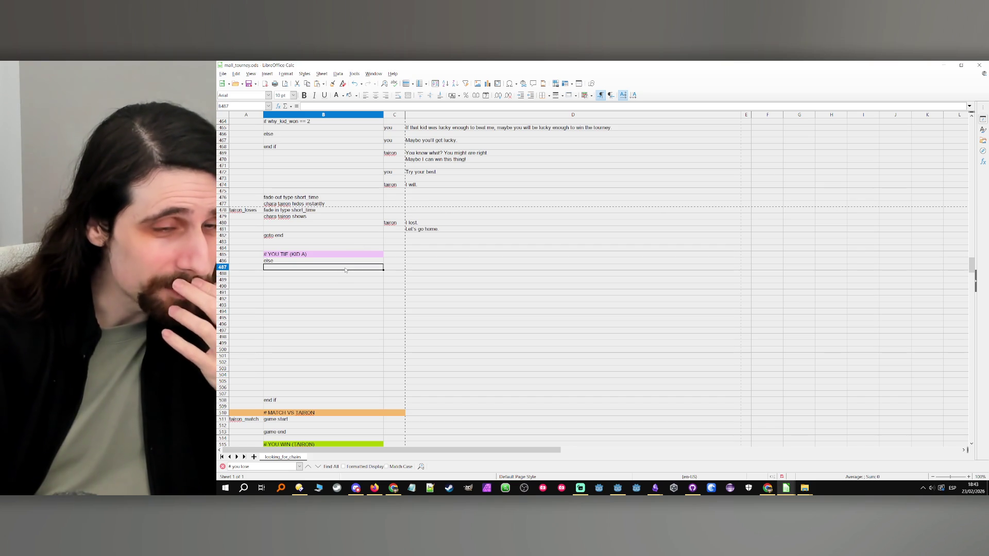
click(391, 269)
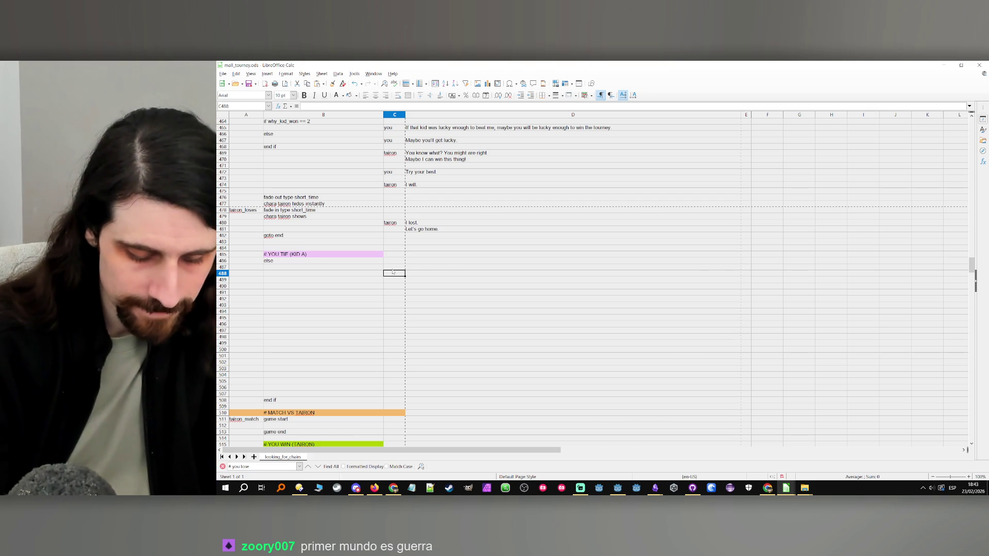
text(kid)
- Give the kid the dialogue line 'We are tied. No one won.'
key(Tab)
key(Caps_Lock)
text(W)
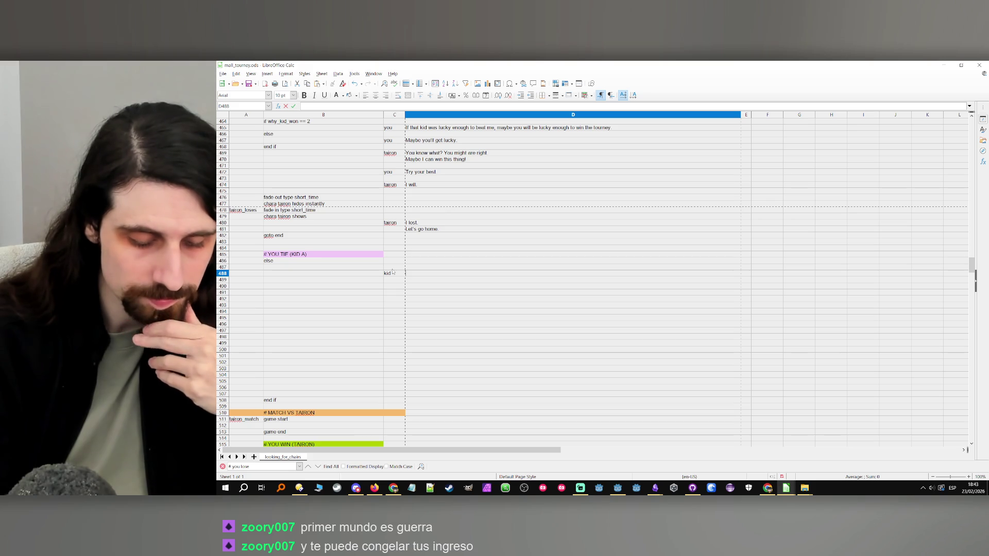
key(Caps_Lock)
text(W)
key(Caps_Lock)
text(e are tied.)
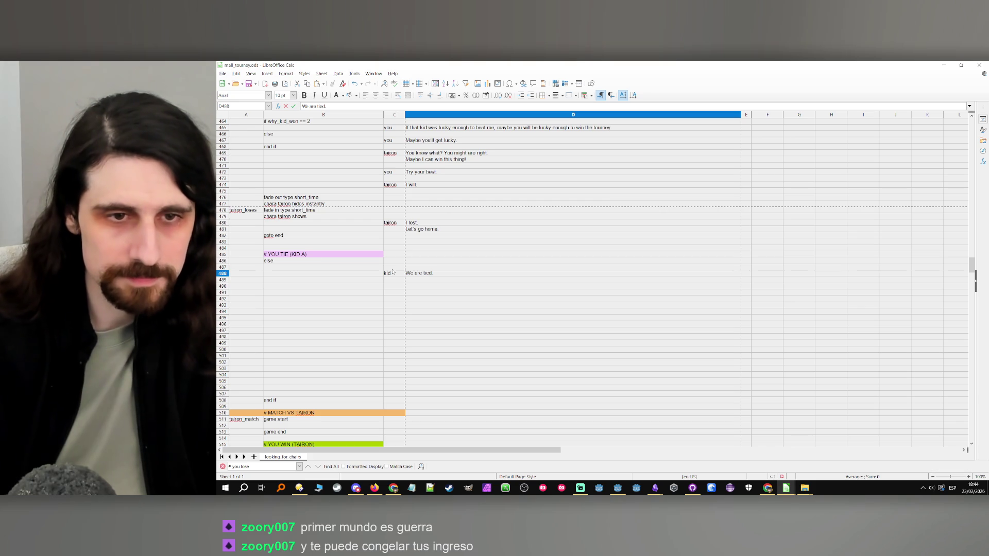
key(Caps_Lock)
text(N)
key(Caps_Lock)
text(o one won.)
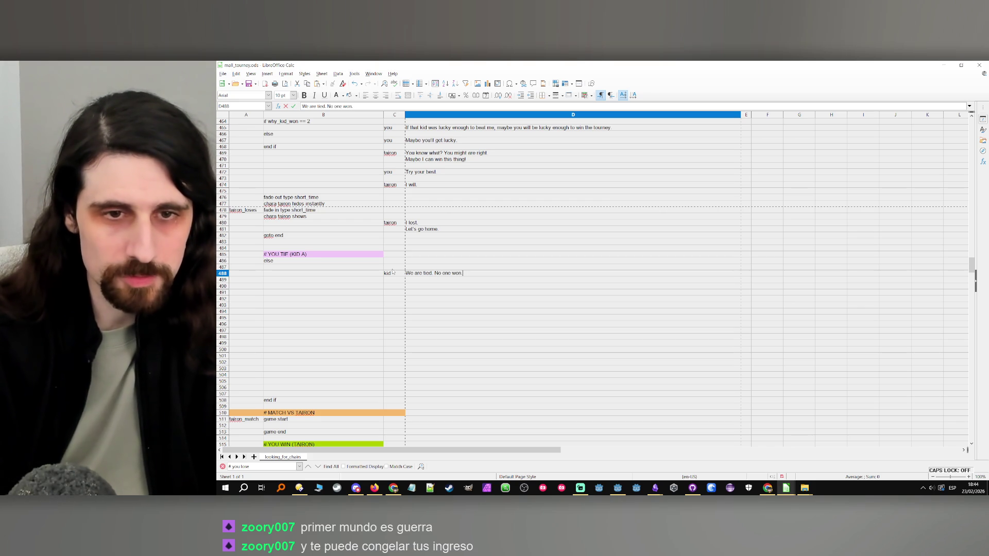
key(Tab)
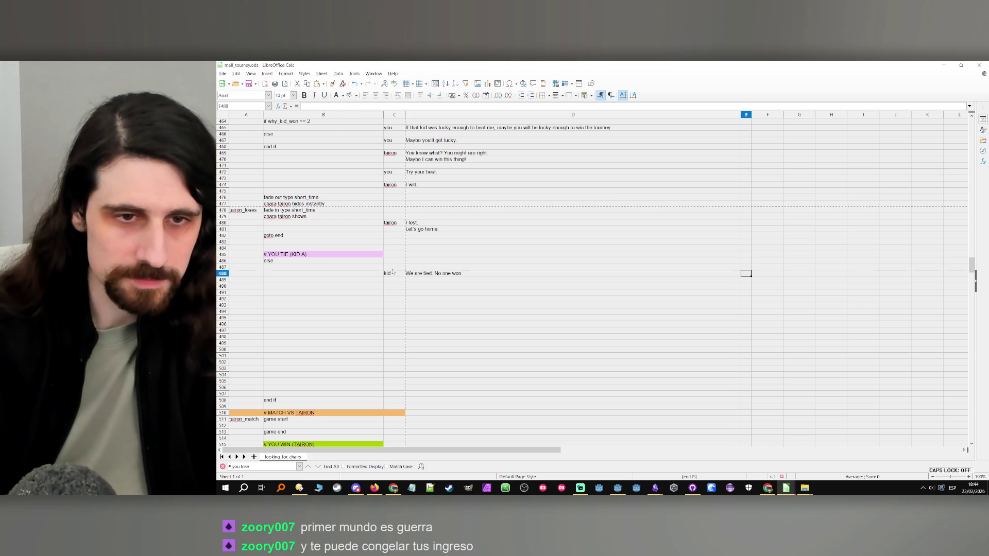
- Start a follow-up line in D489, then discard it
double_click(426, 280)
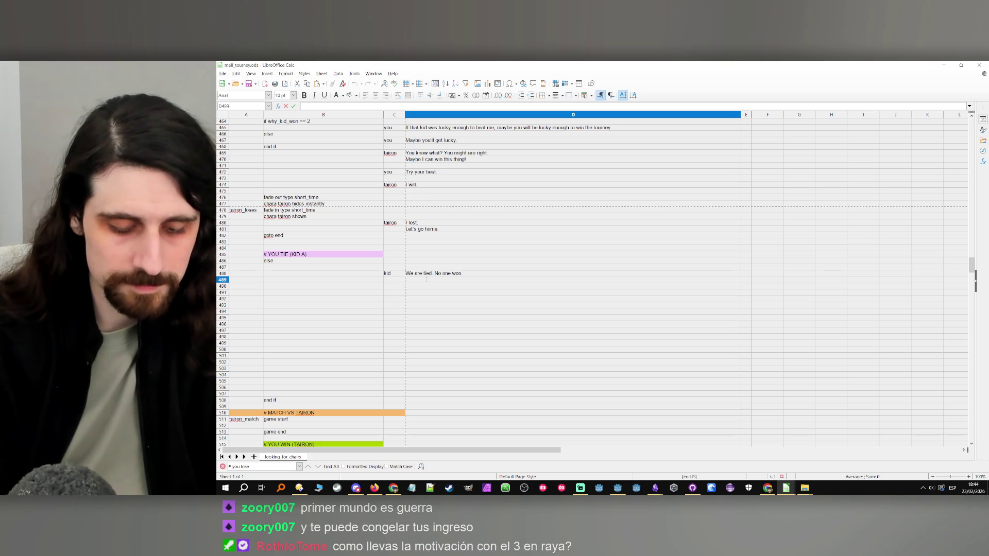
text(What are)
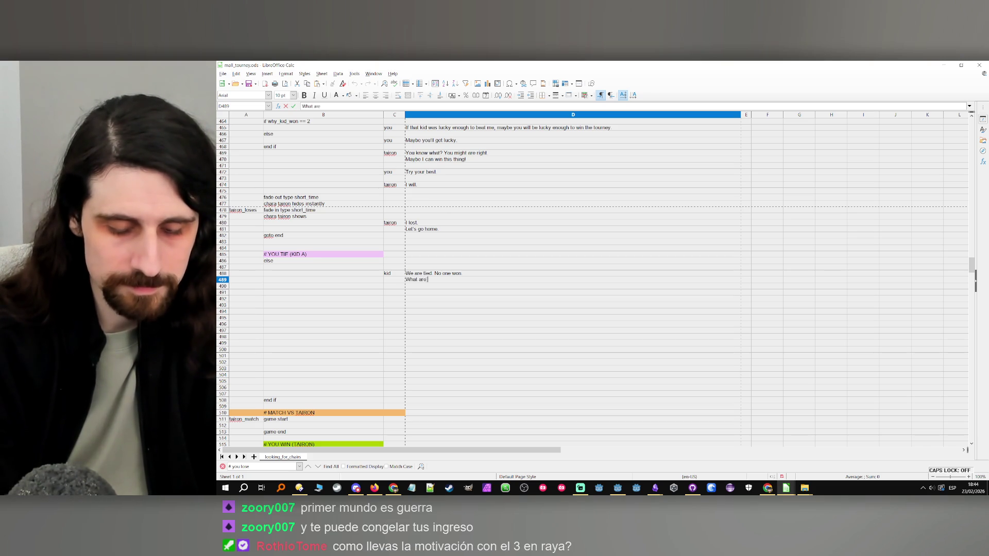
key(BackSpace)
key(BackSpace)
key(BackSpace)
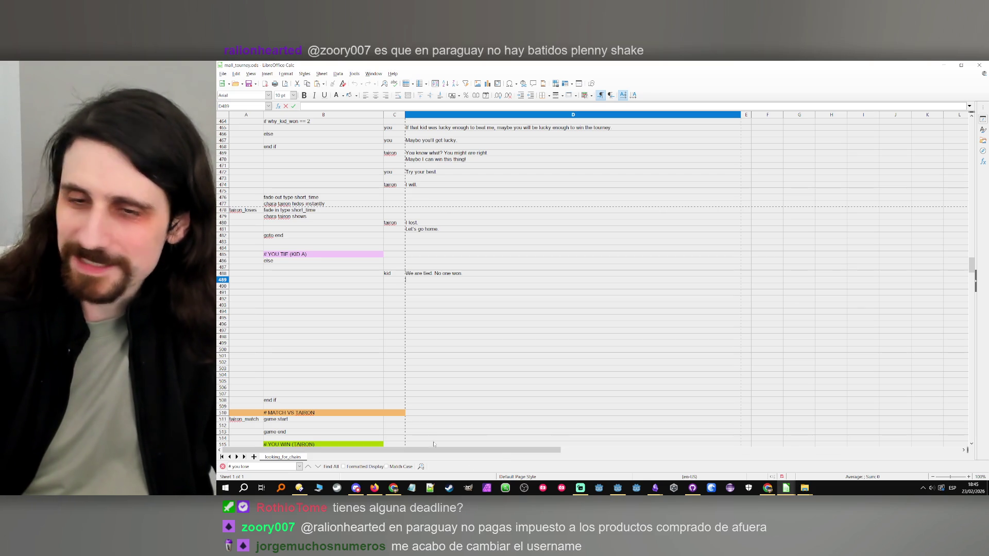
click(381, 280)
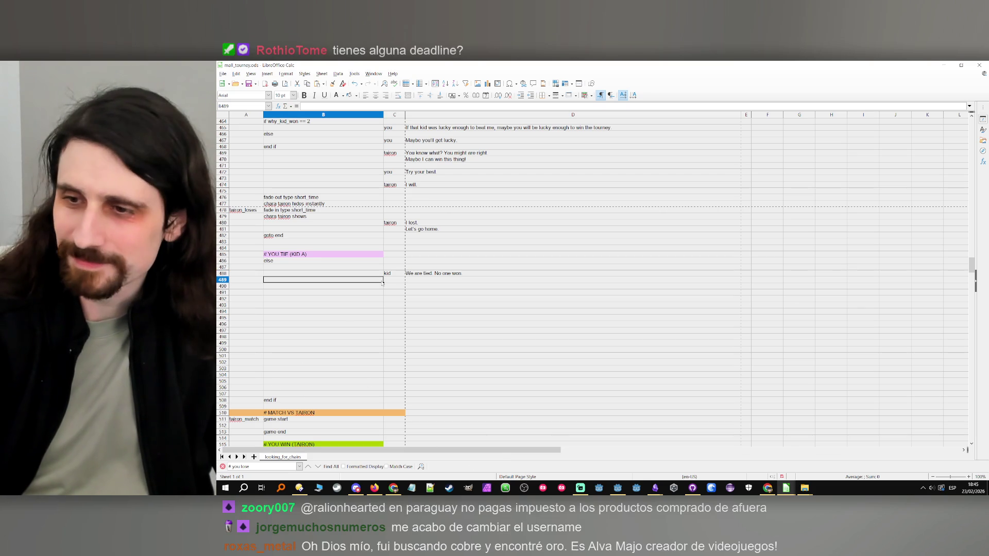
click(408, 282)
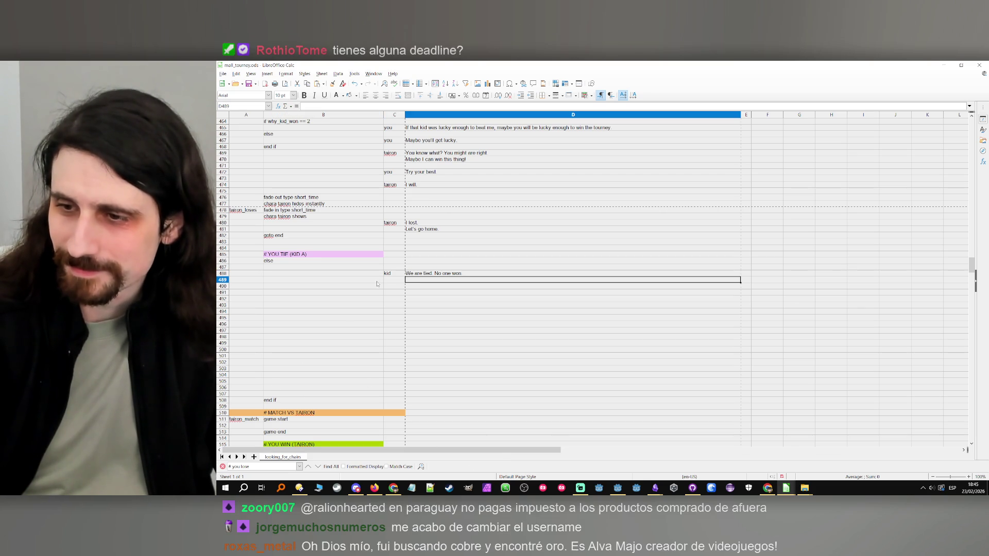
click(392, 282)
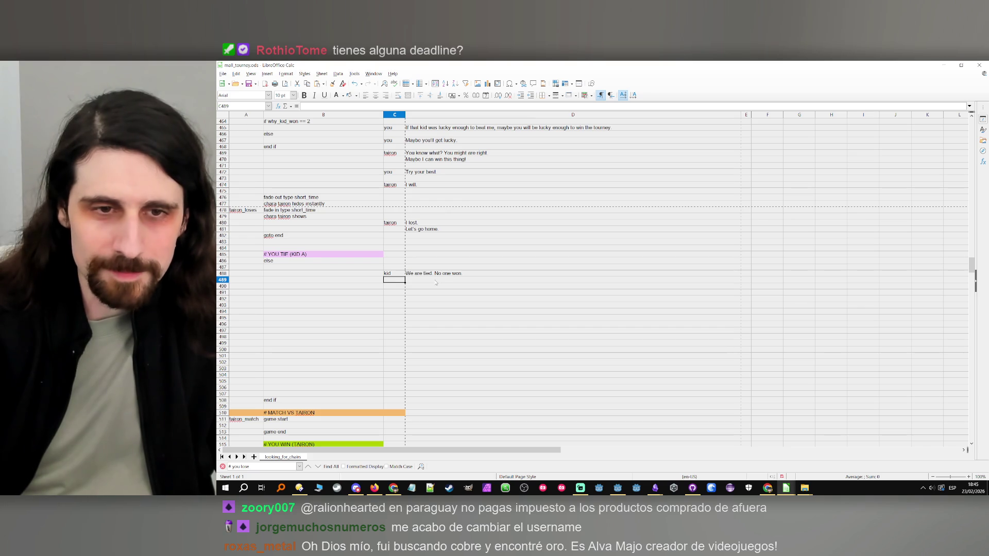
key(F2)
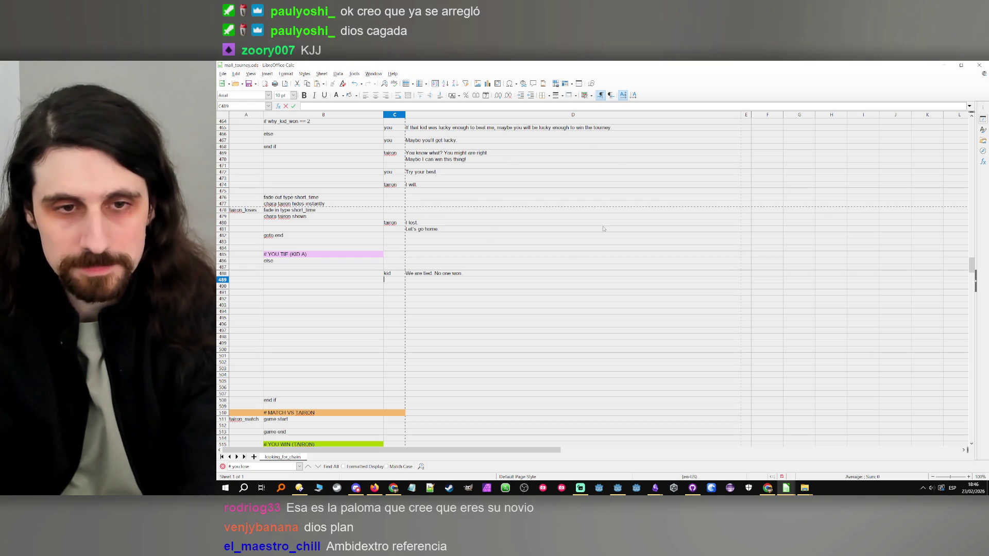
click(443, 273)
- Shorten the kid's line to 'We tied.' and add 'What are we supposed to do now?' below
text(We t)
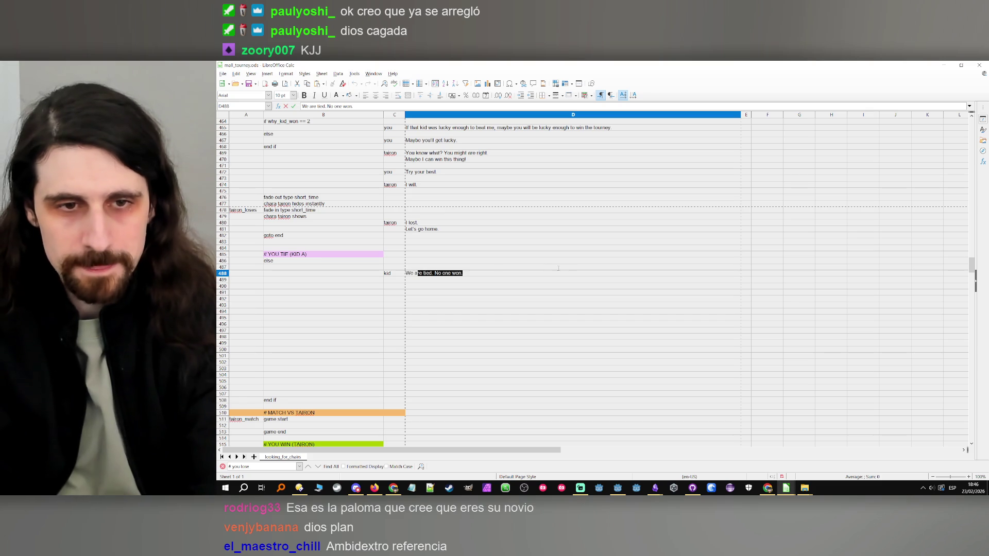
text(ied)
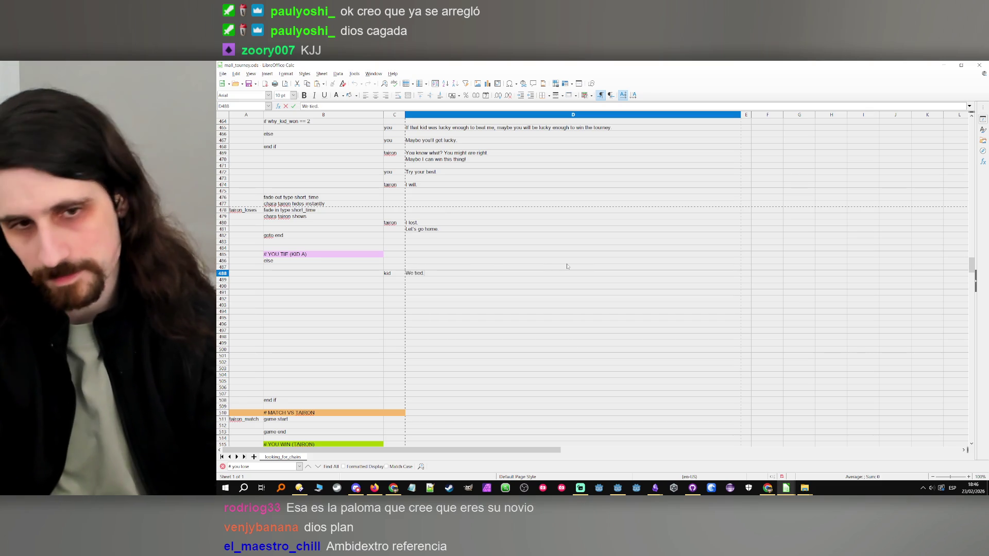
key(Return)
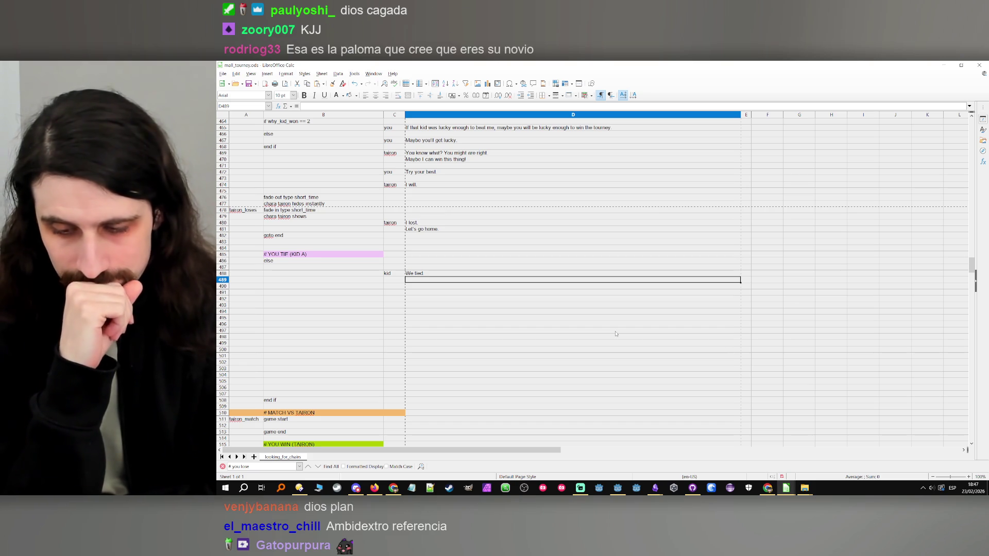
double_click(498, 274)
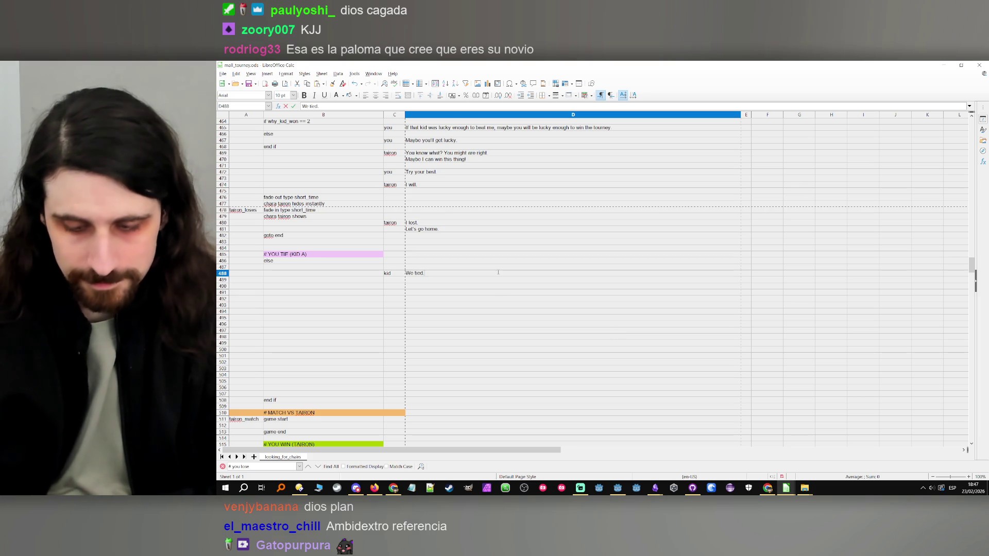
text(..)
click(482, 280)
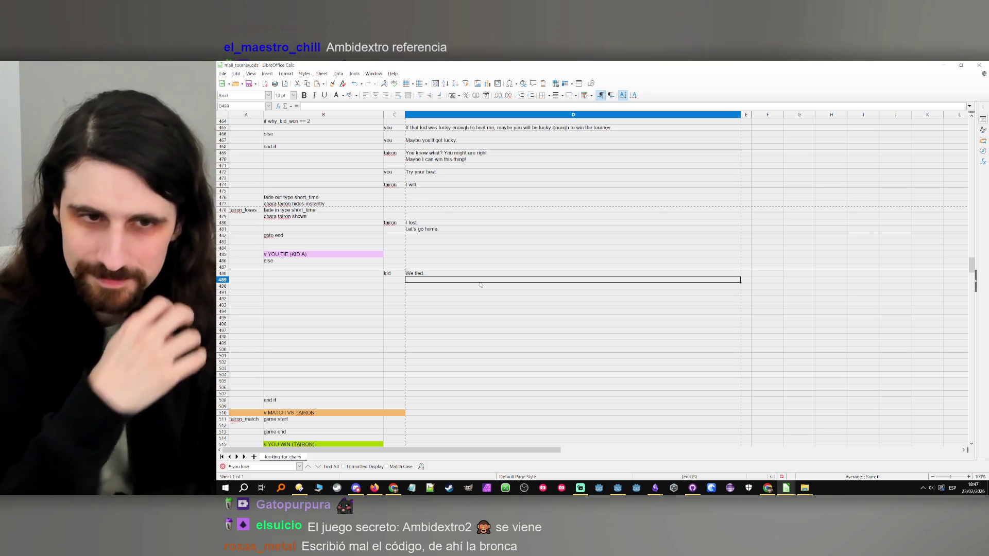
text(What are we supposed to do now?)
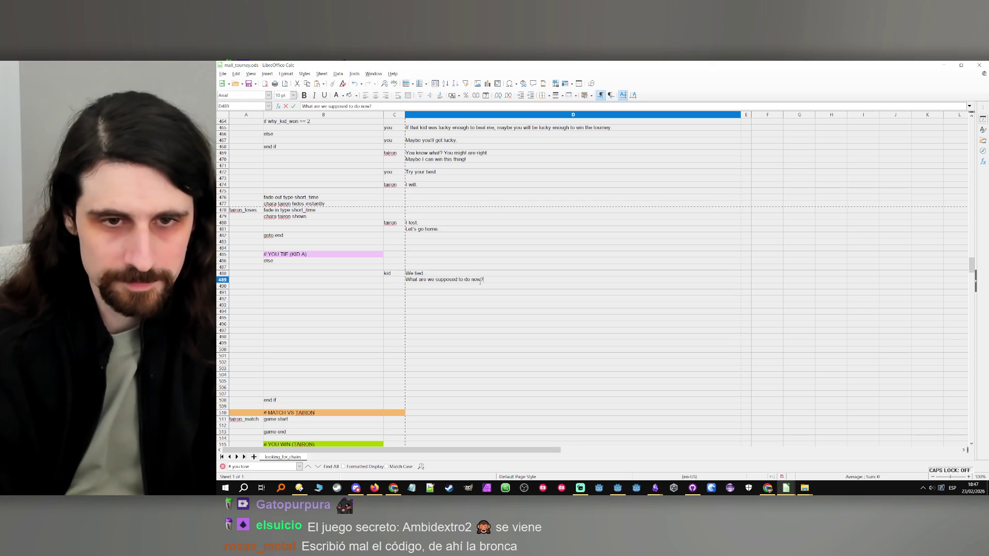
click(392, 294)
- Add the 'you' speaker line 'I have no idea.' in row 491
text(you)
key(Tab)
text(I)
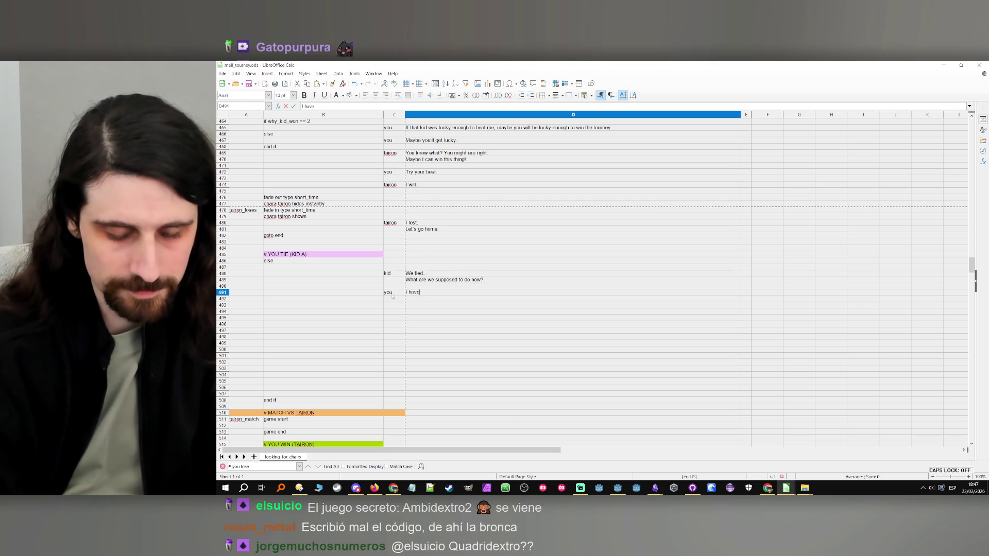
text(a.)
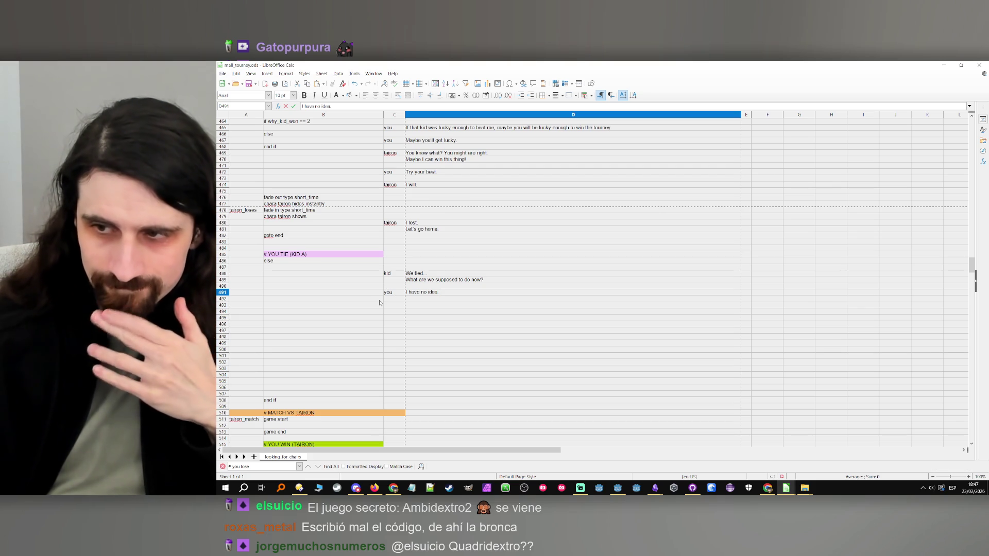
click(390, 306)
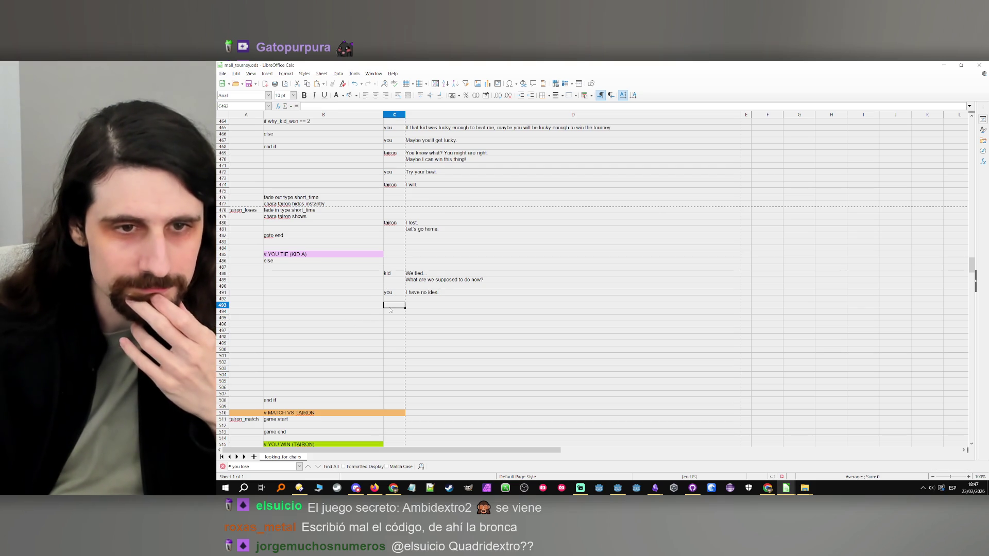
- Edit the command cell in row 493, appending '_breaker'
click(361, 307)
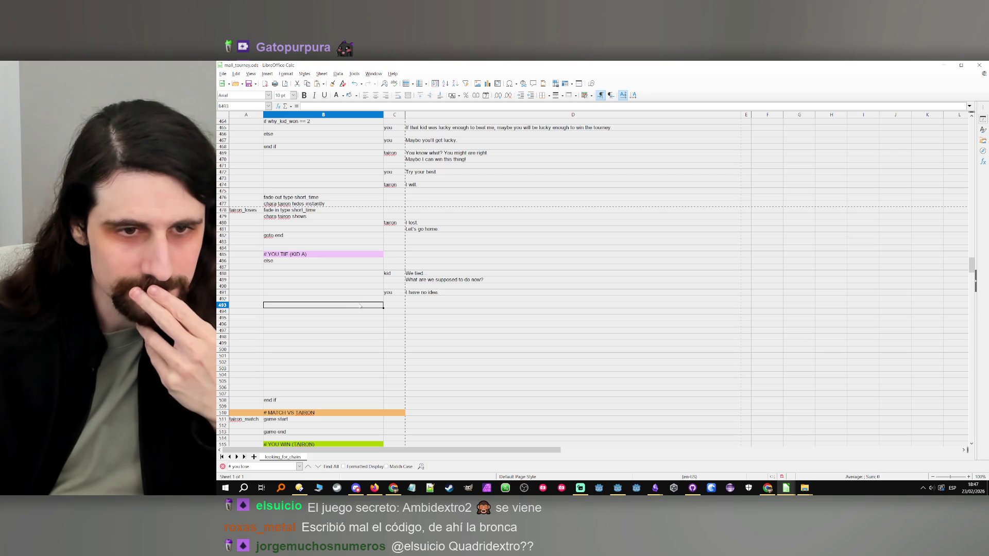
double_click(362, 307)
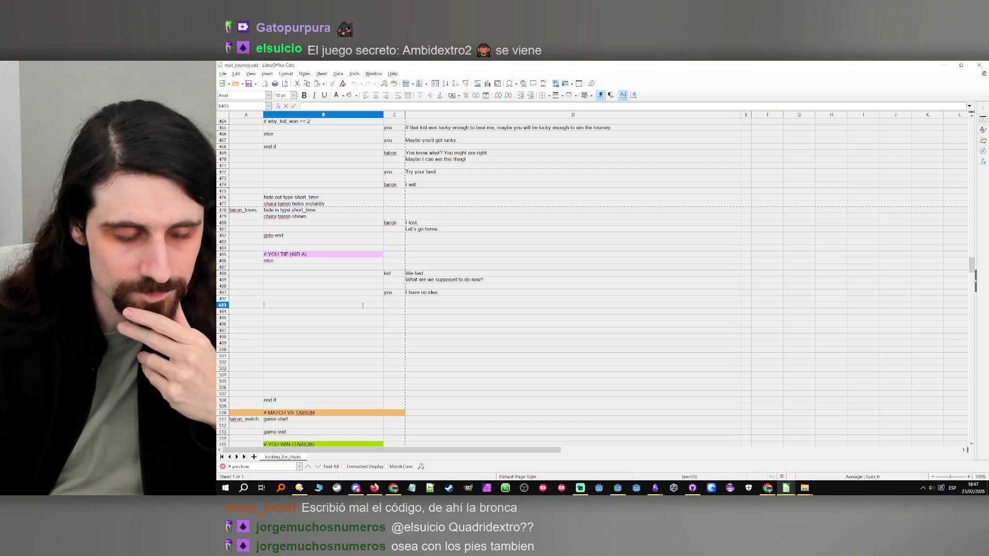
text(_breaker)
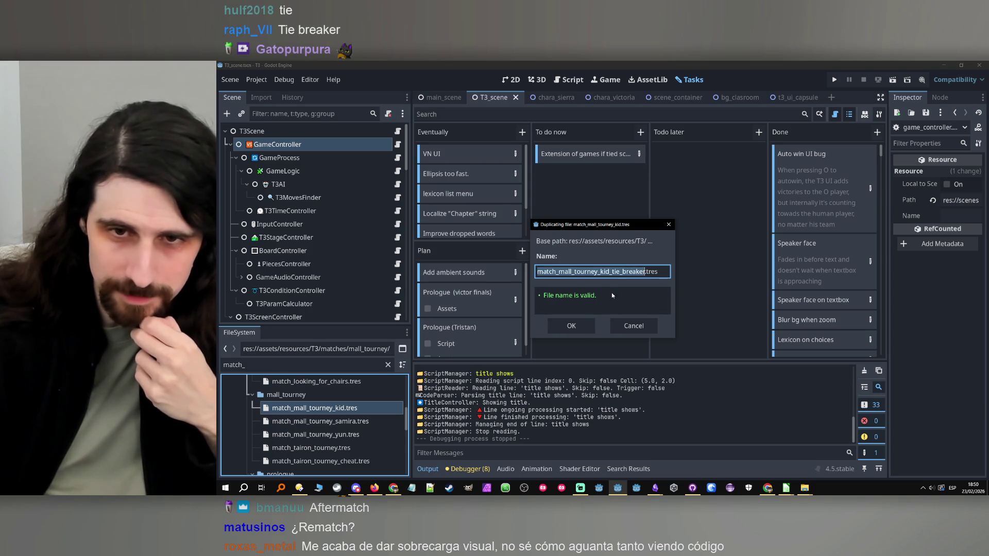
- Create the copy match_mall_tourney_kid_tie_breaker.tres and show its properties in a wider Inspector
click(571, 326)
click(367, 421)
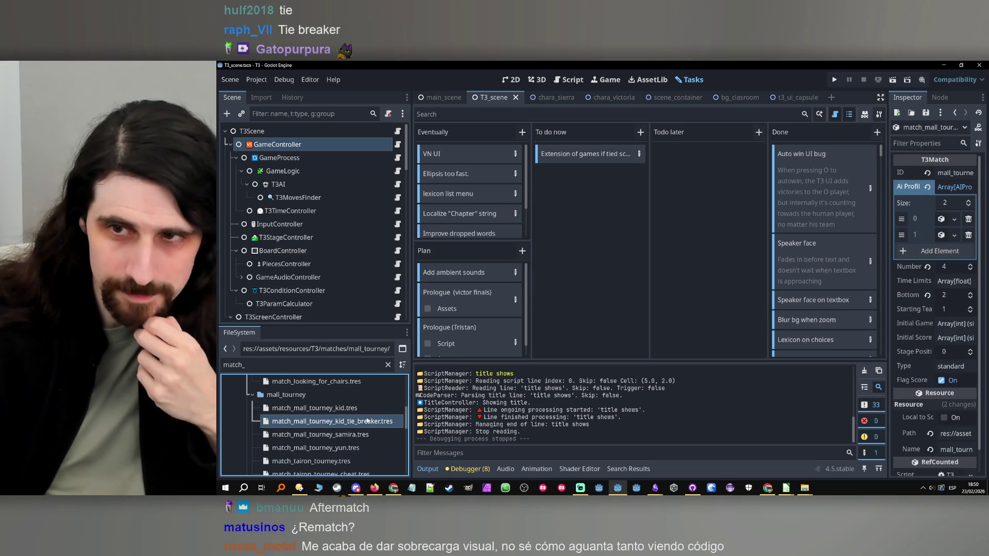
drag(887, 286, 813, 285)
- Set the tie-breaker copy's Number of Games to 2
click(946, 267)
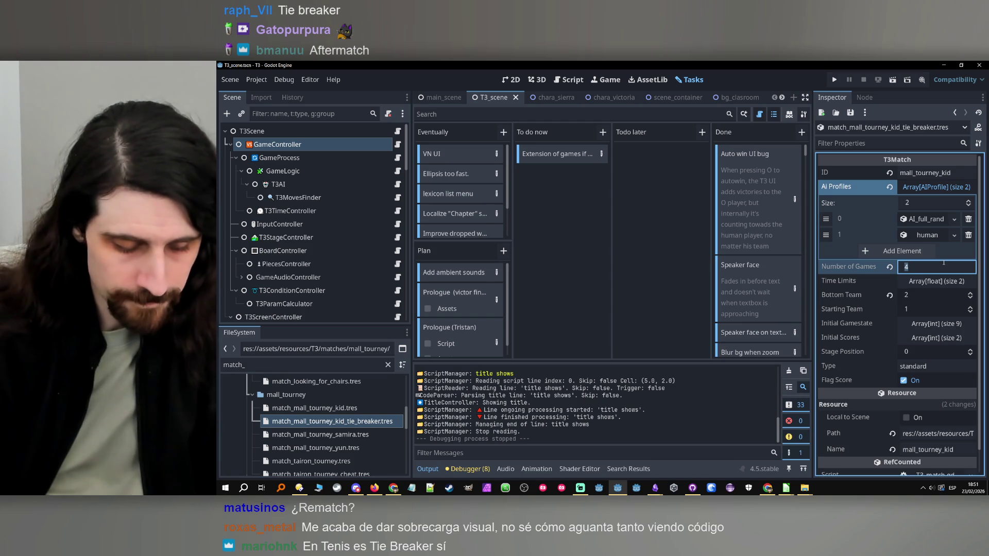
text(2)
key(Return)
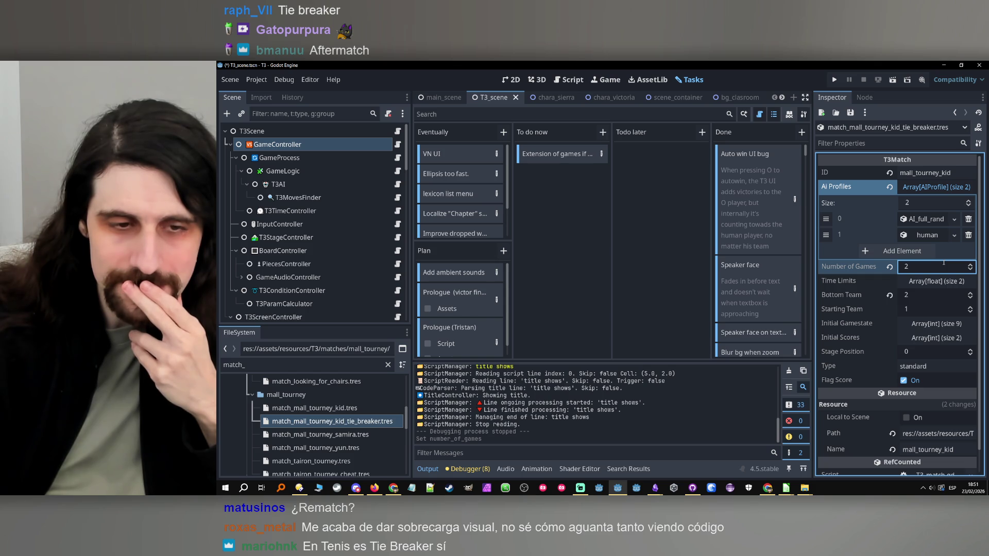
click(944, 263)
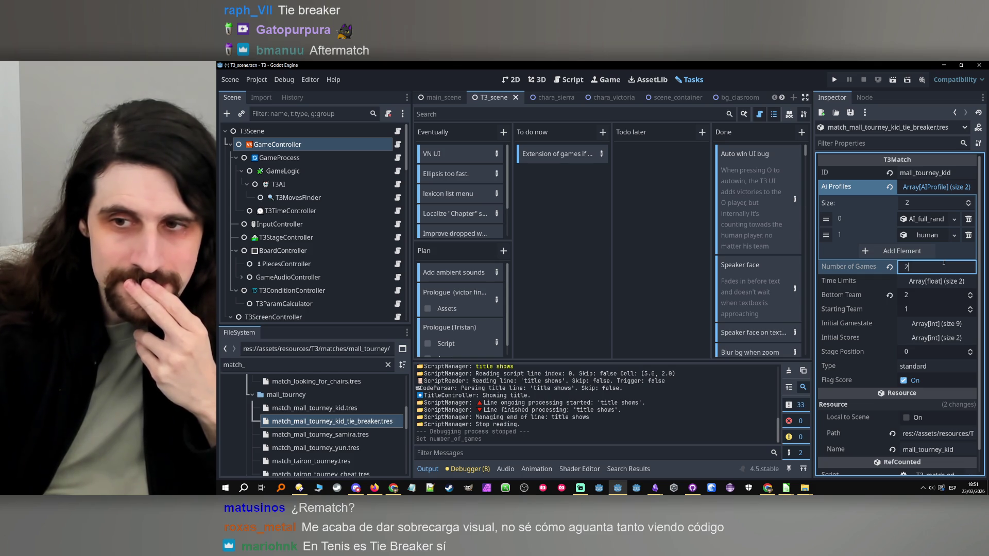
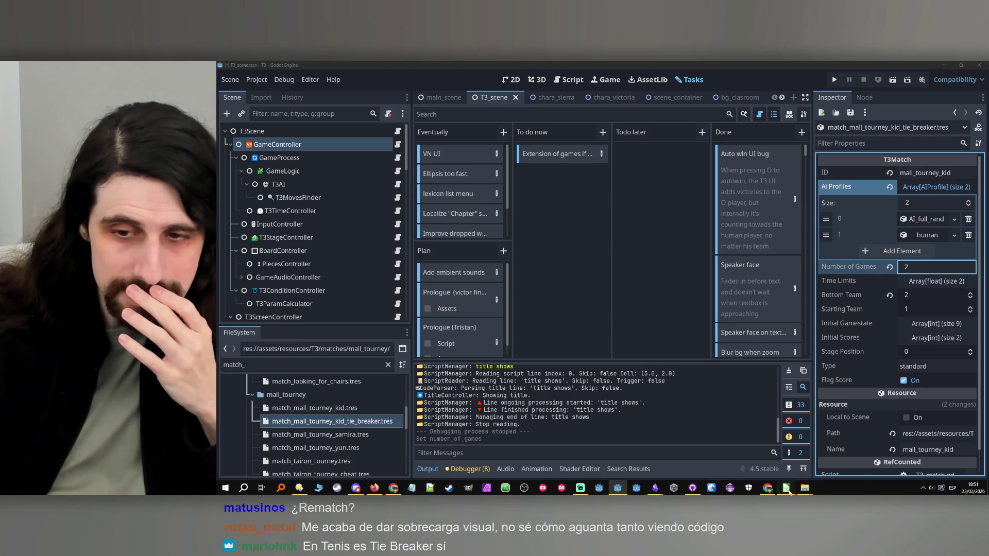
- In mall_tourney.ods, complete B503 to 'game match match_mall_tourney_kid_tie_breaker', then return to Godot
mouse_move(786, 488)
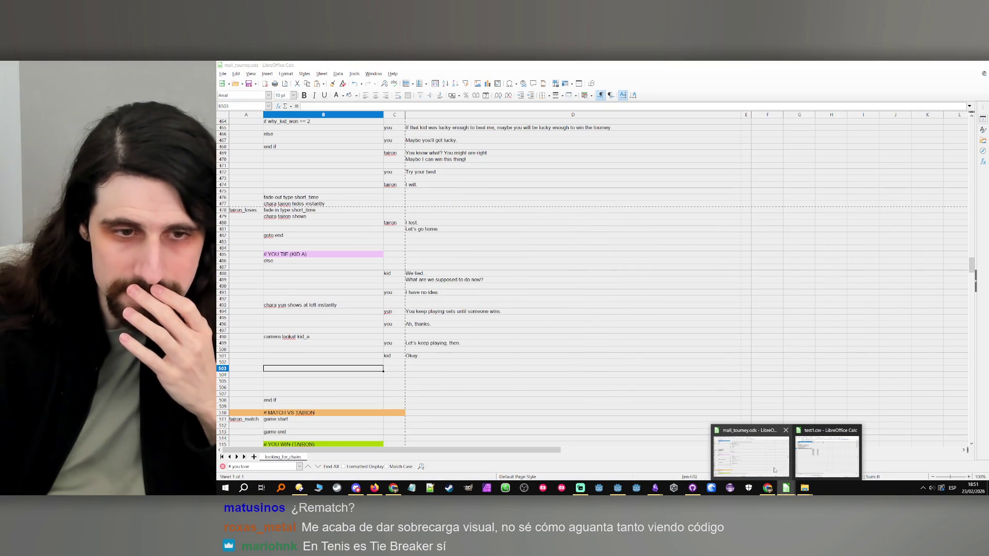
click(774, 470)
double_click(354, 371)
text(game ma)
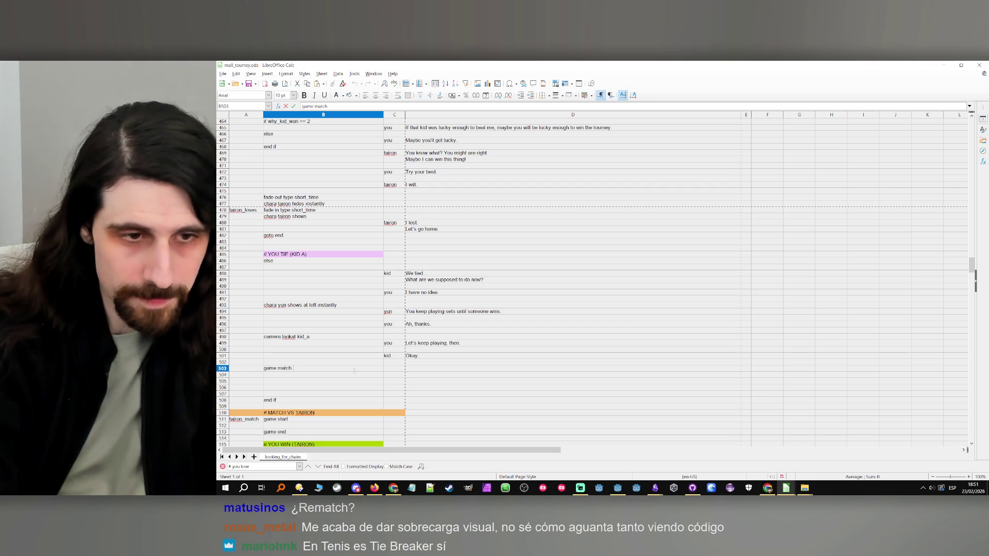
text(tch match_mall_tourney_kid_tie_breaker)
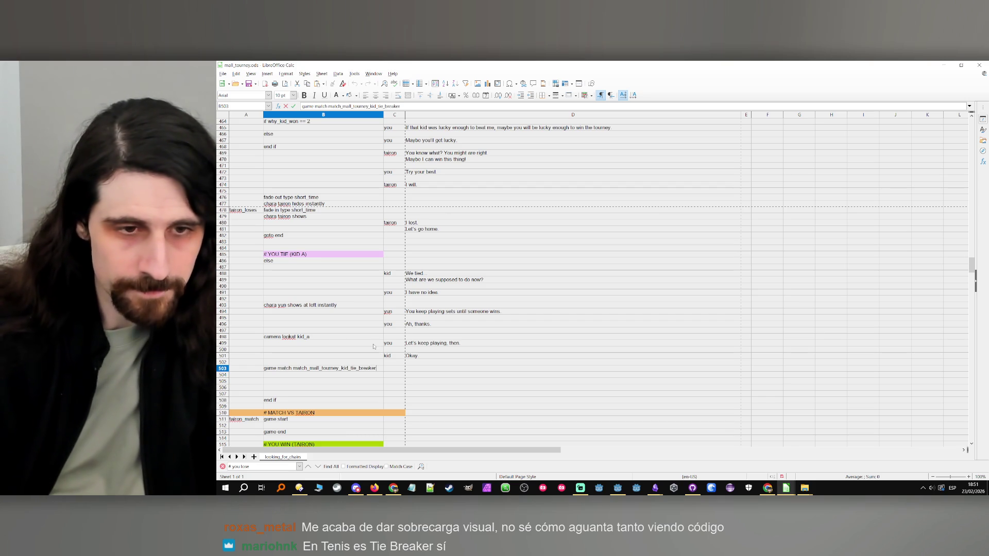
key(Return)
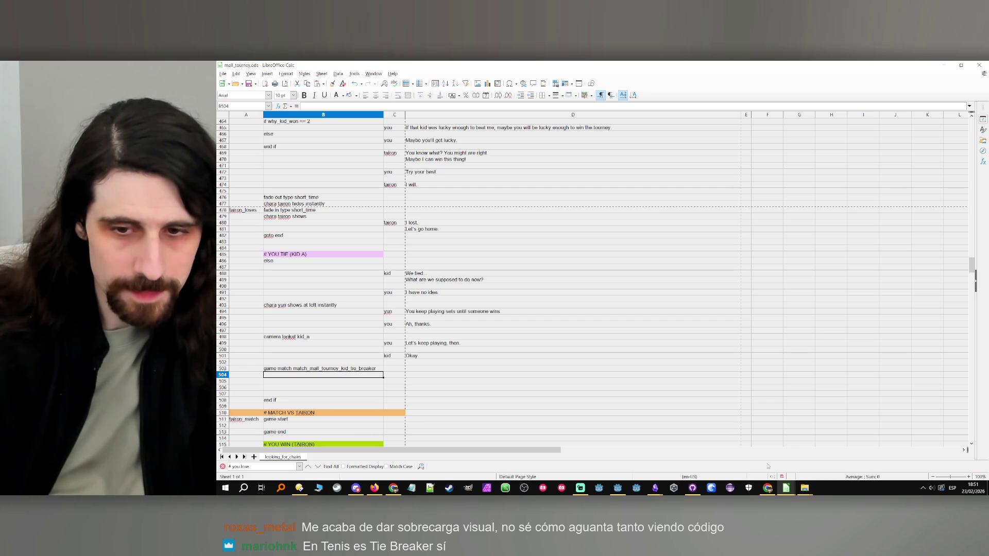
click(618, 488)
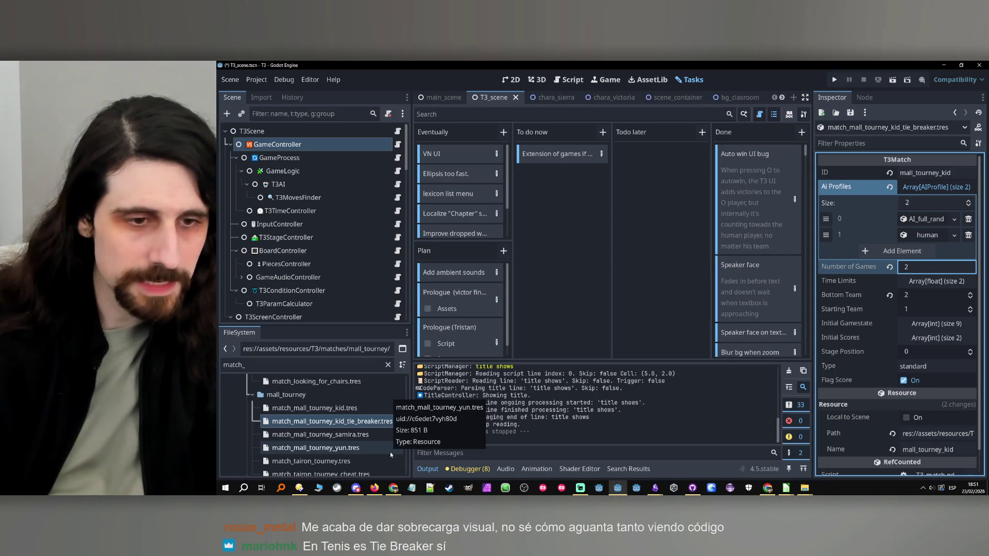
- Add match_mall_tourney_kid_tie_breaker.tres to match_list.tres, placed right after mall_tourney_kid
click(298, 397)
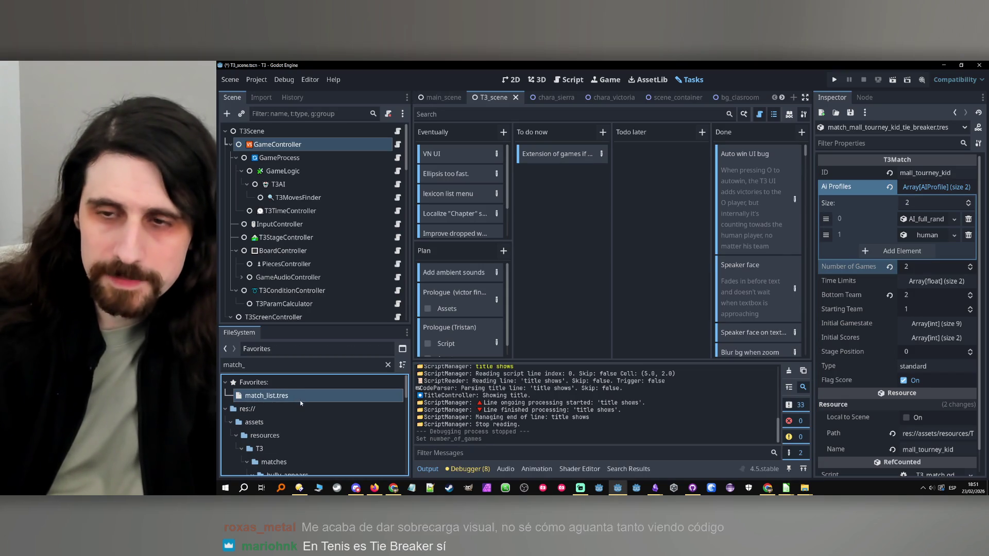
click(901, 460)
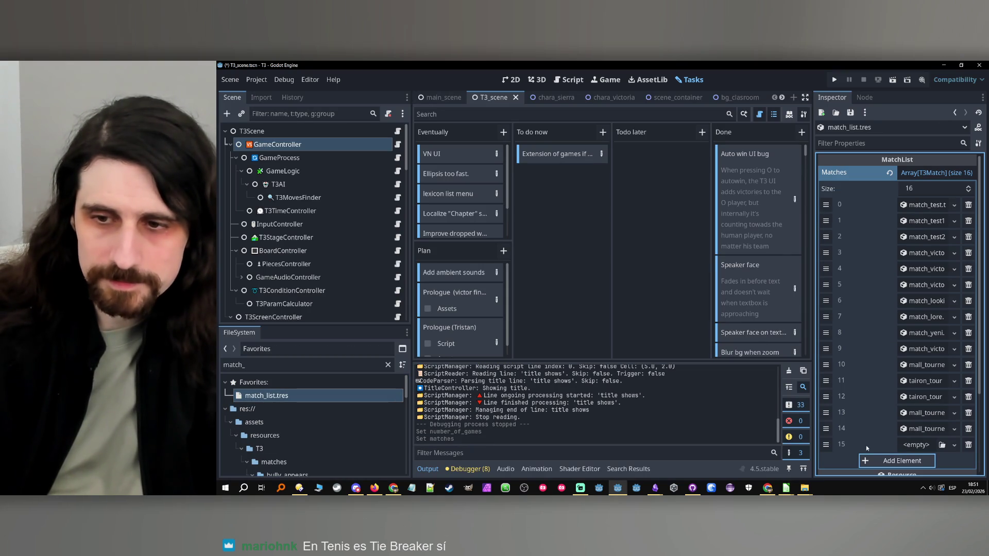
scroll(394, 451, down, 10)
drag(329, 446, 912, 446)
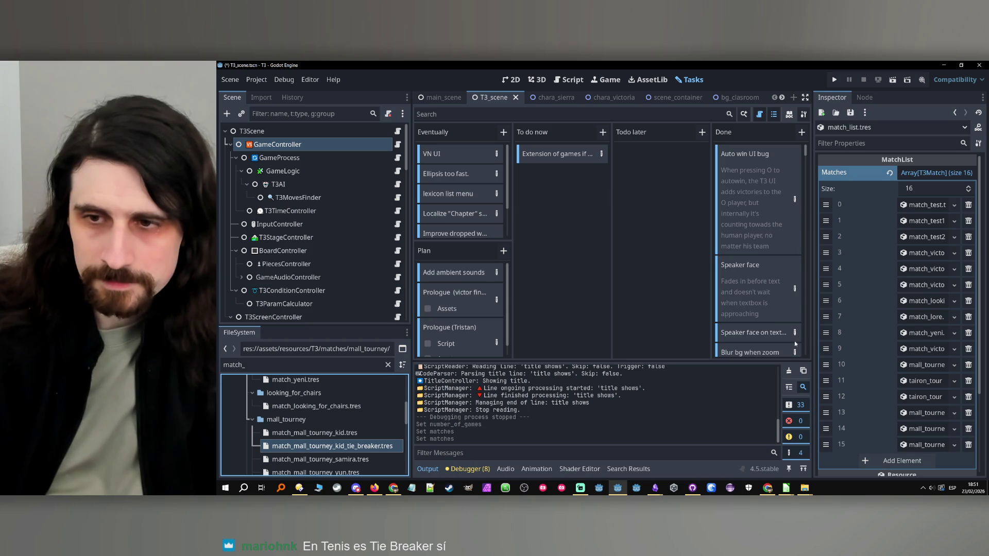
drag(812, 368, 734, 371)
mouse_move(749, 443)
mouse_down()
mouse_move(749, 289)
mouse_move(748, 396)
mouse_move(748, 381)
mouse_up()
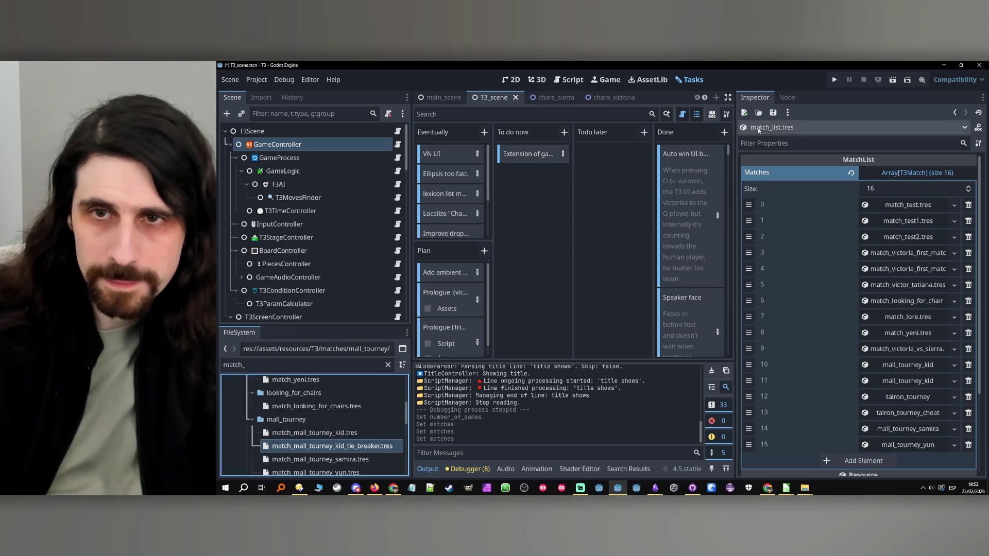
- Set the tie-breaker match resource's ID to mall_tourney_kid_tie_breaker
click(328, 447)
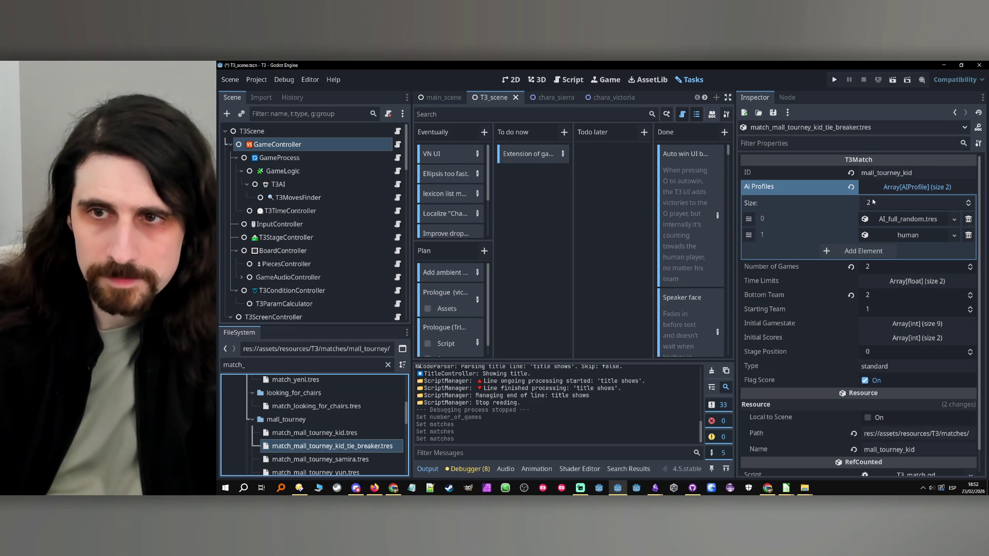
click(921, 171)
text(_)
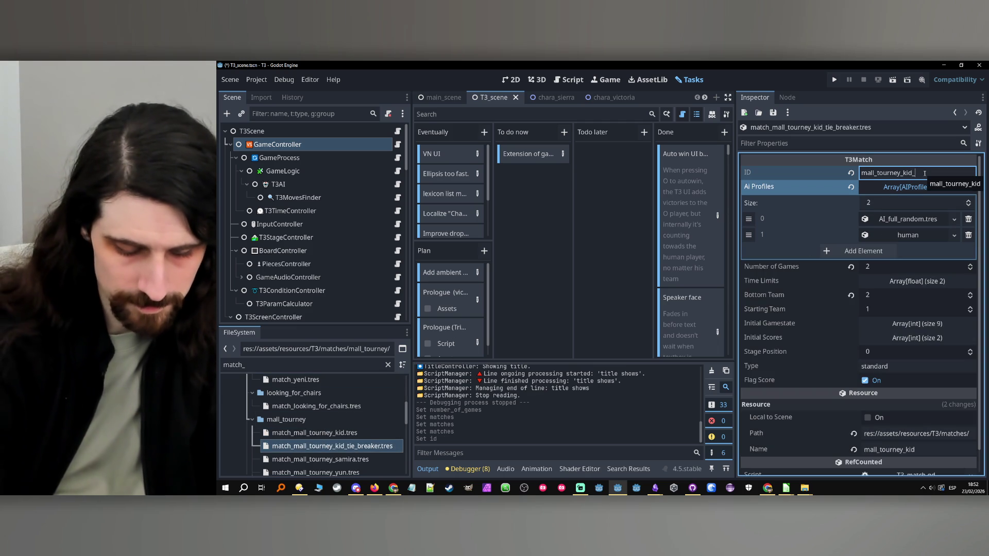
text(tie_breaker)
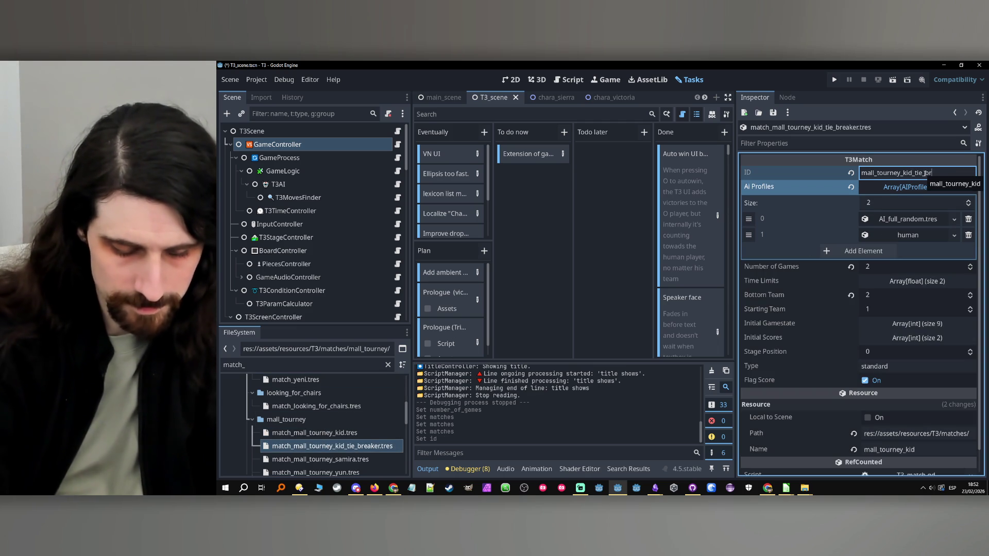
double_click(924, 173)
key(ctrl+c)
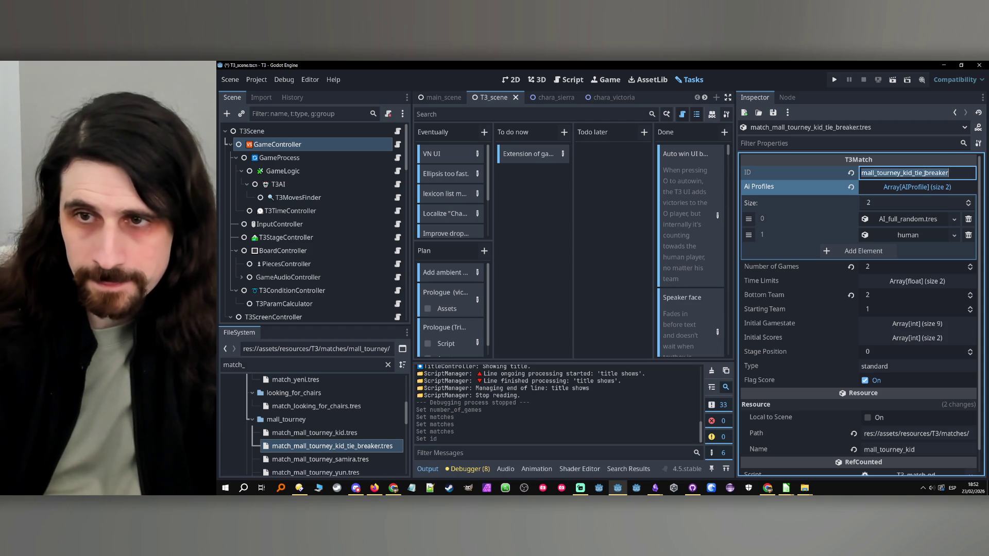
key(Return)
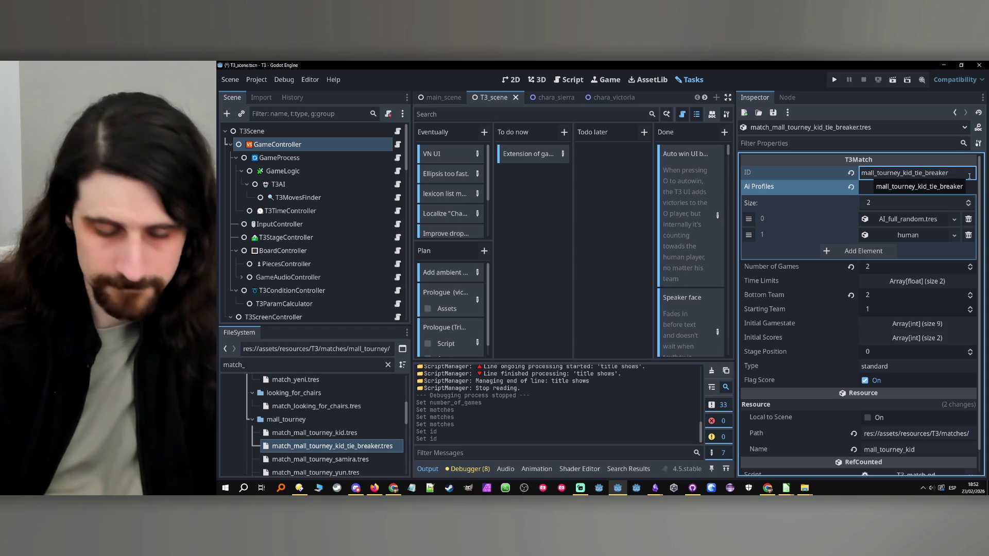
- Change B503 to 'game match mall_tourney_kid_tie_breaker' by pasting the new match ID
mouse_move(786, 488)
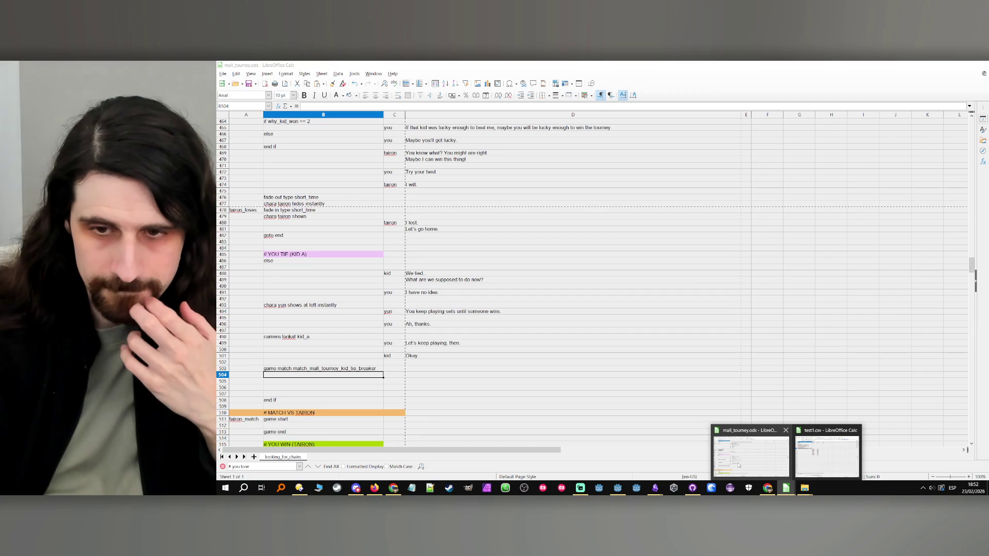
click(751, 450)
double_click(356, 369)
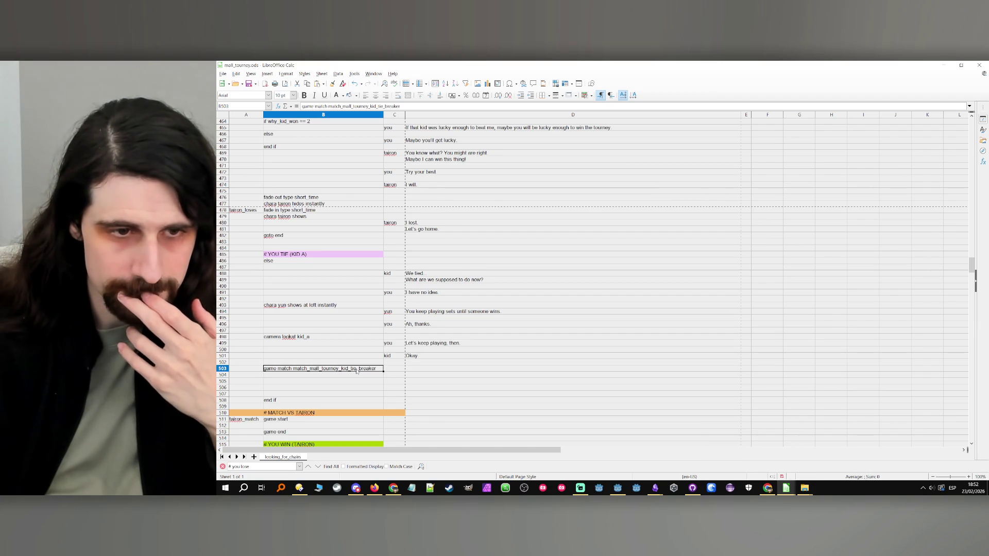
double_click(293, 368)
key(ctrl+v)
key(Return)
- Scroll up to the kid match's game start line and begin a label in A295
double_click(344, 375)
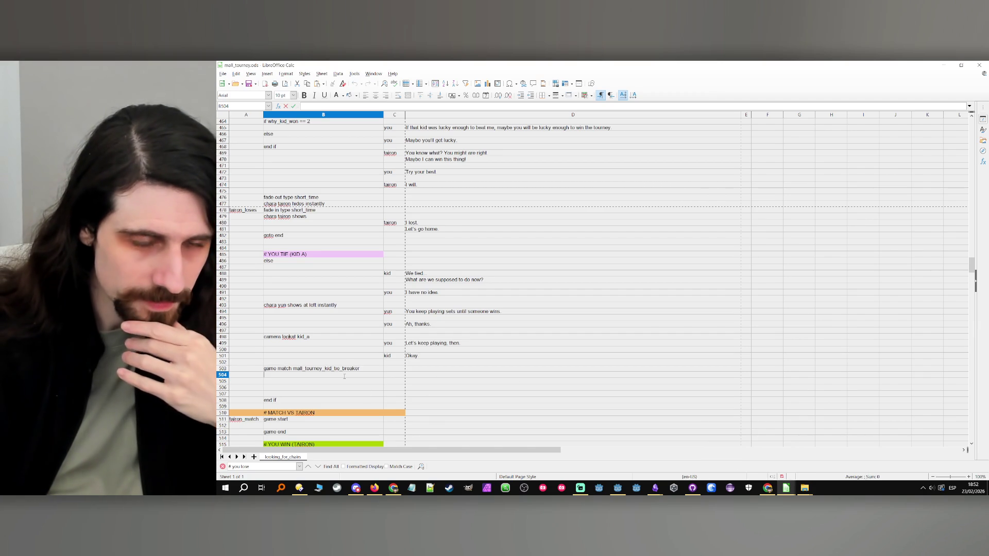
key(Escape)
scroll(339, 378, up, 20)
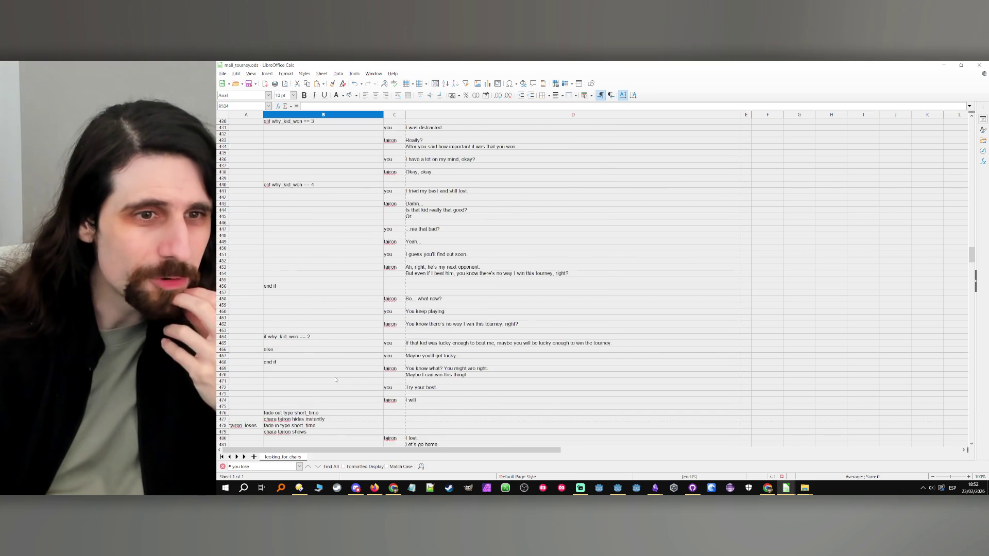
scroll(335, 379, up, 5)
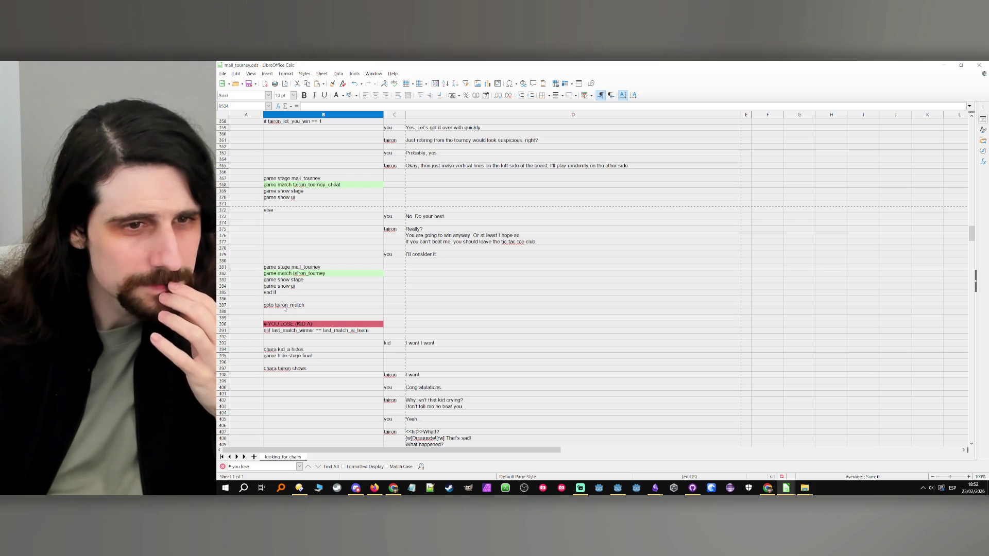
click(286, 294)
scroll(287, 307, up, 20)
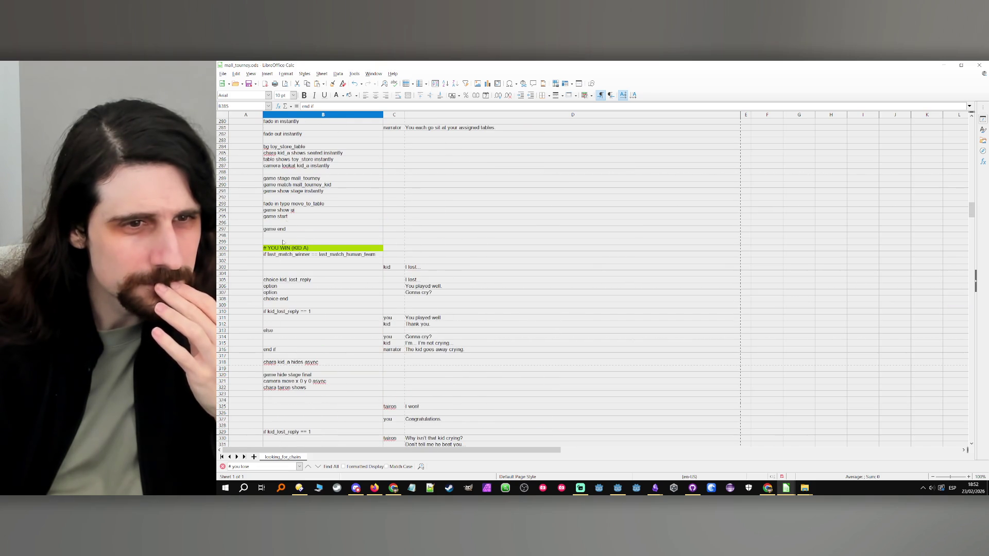
double_click(249, 215)
- Label A295 'game_start_kid' and scroll back down to the tie branch
text(game_start_kid)
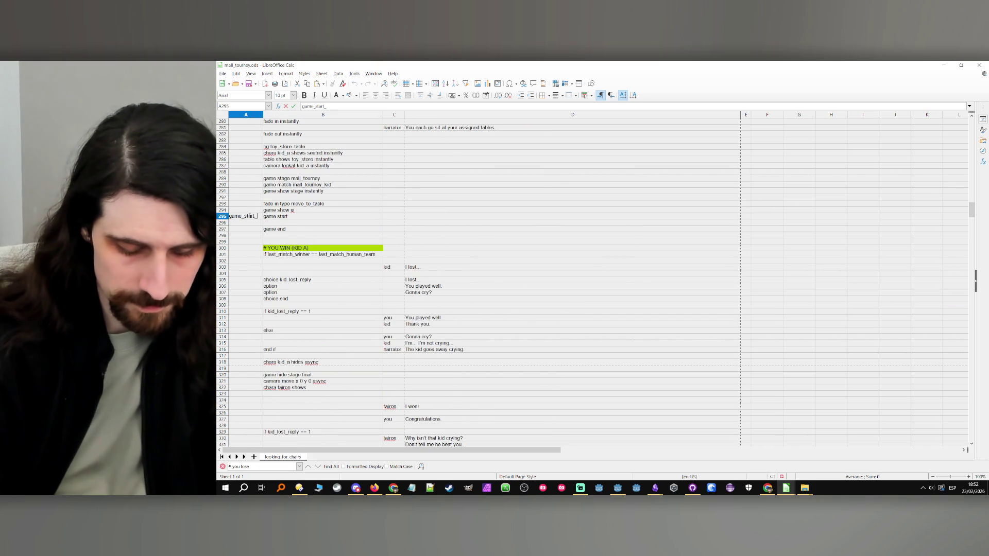
key(Return)
scroll(362, 291, down, 20)
scroll(362, 291, down, 20)
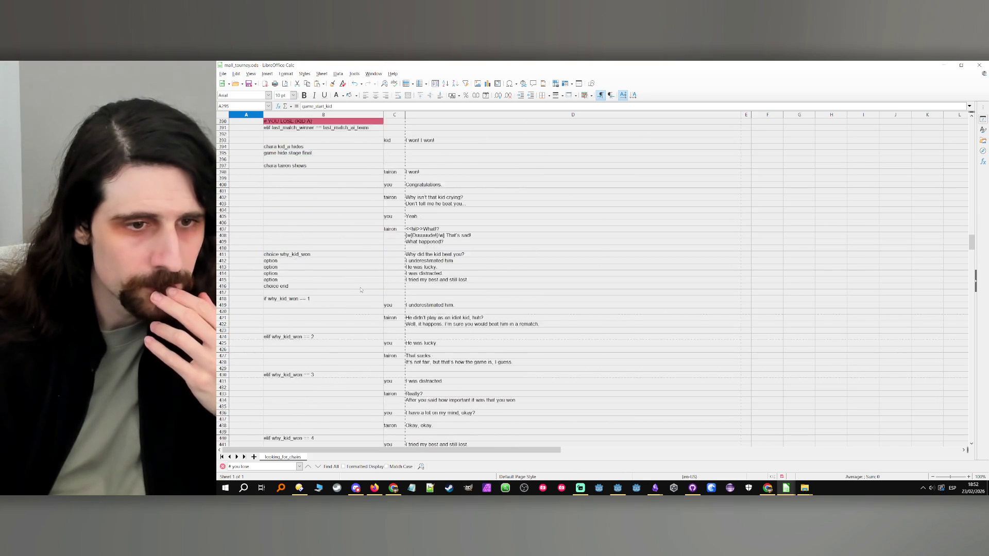
scroll(360, 290, down, 2)
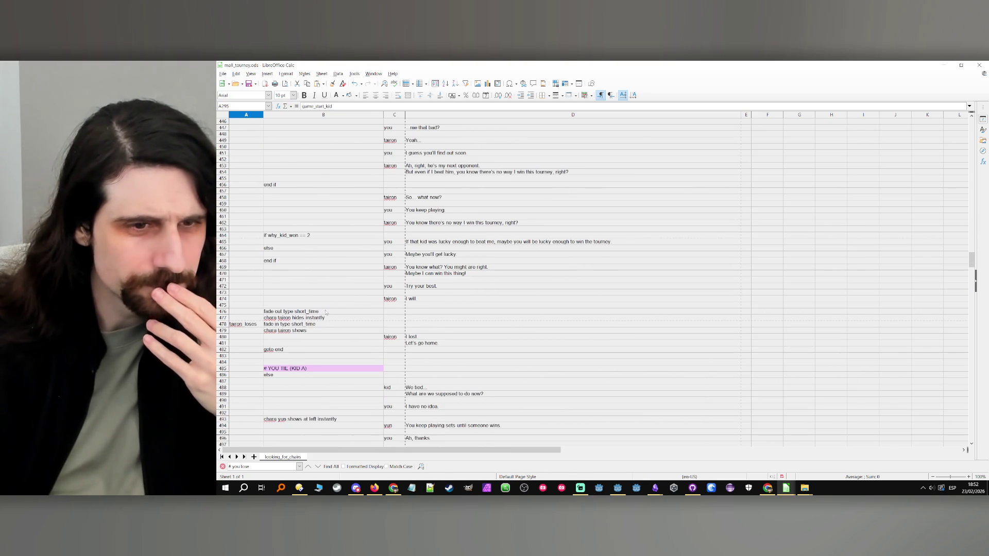
click(306, 324)
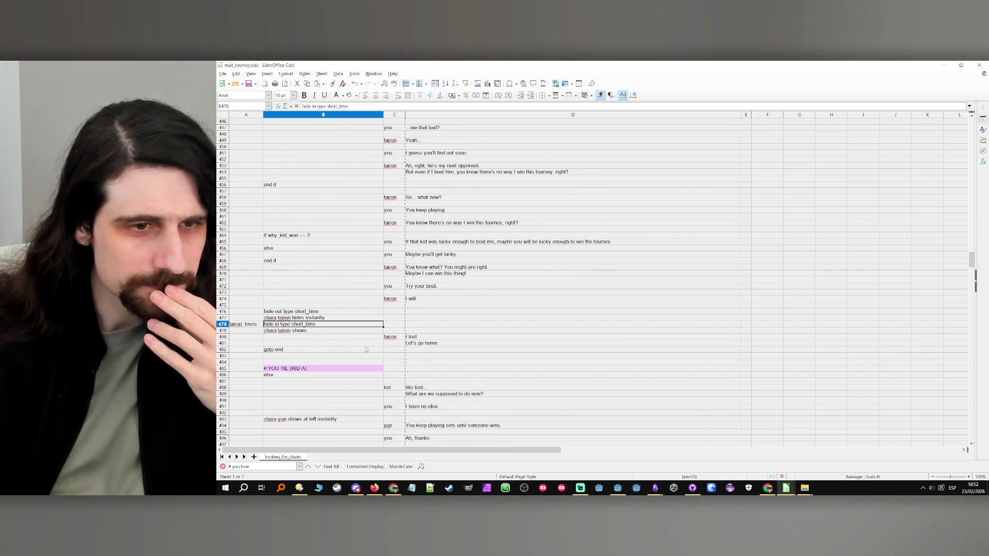
key(Down)
key(Down)
key(Down)
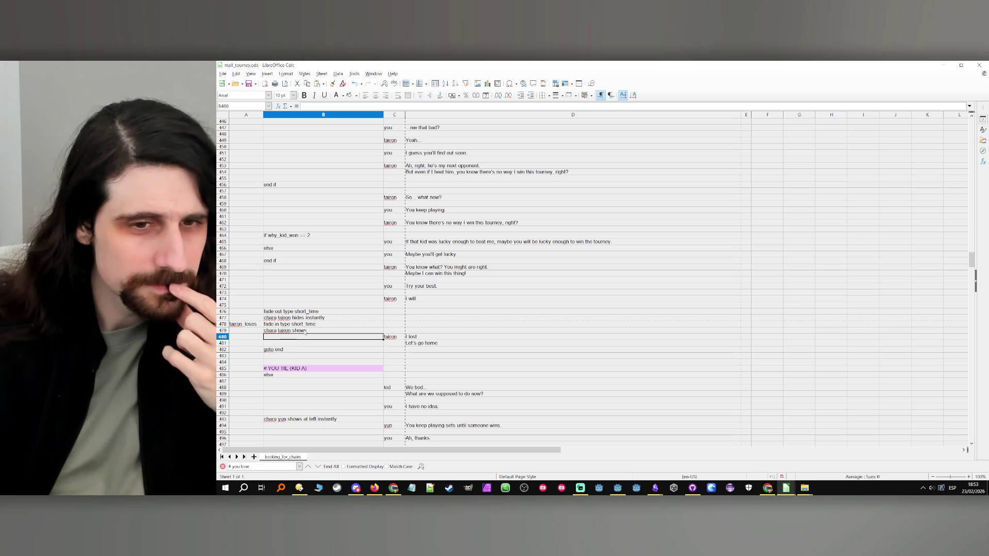
scroll(288, 348, down, 5)
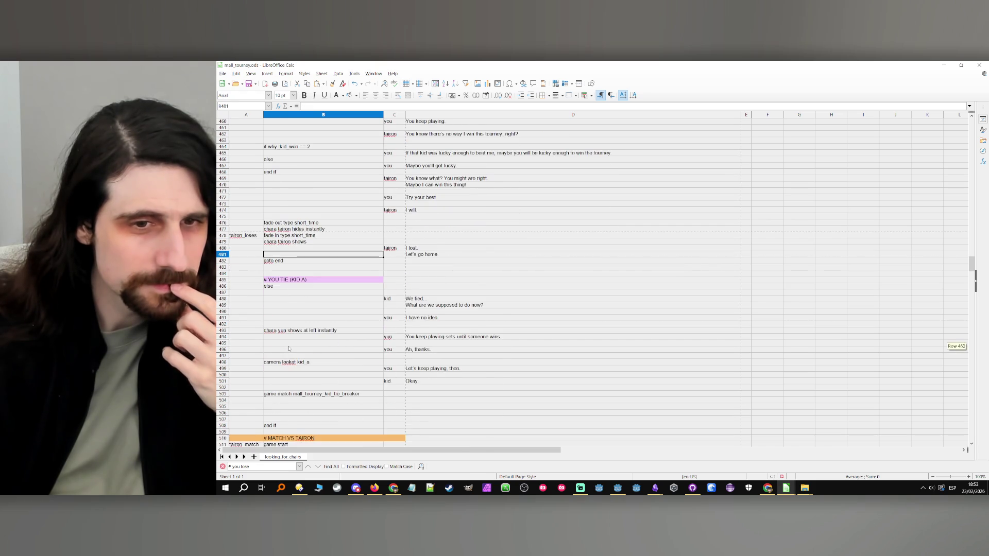
- Add 'goto game_start_kid' in B504, under the tie-breaker game match line
click(307, 383)
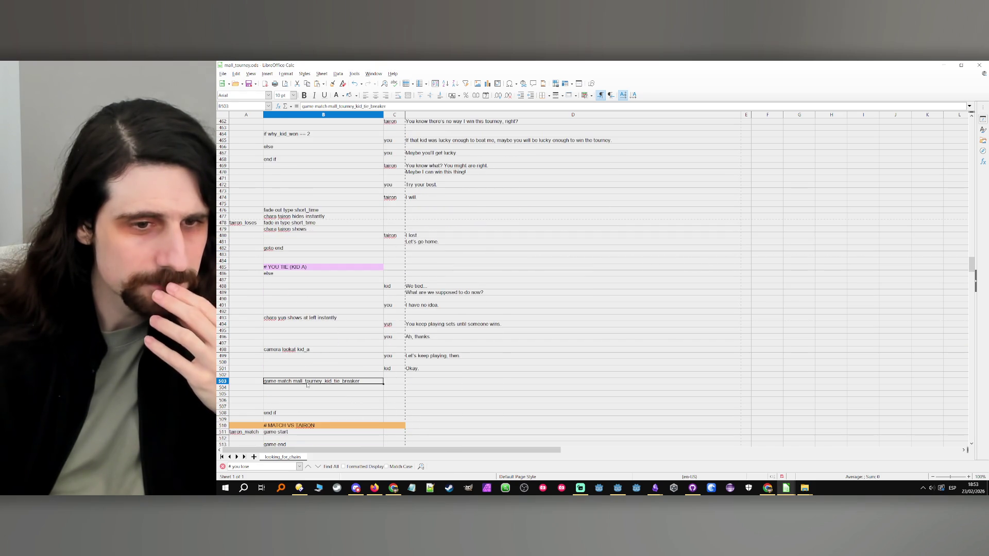
double_click(249, 383)
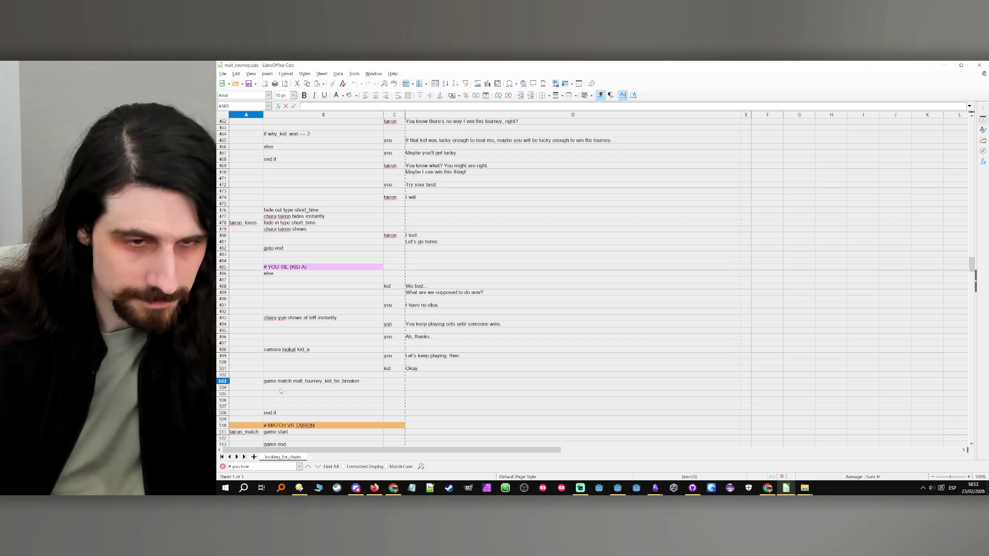
click(332, 389)
text(goto)
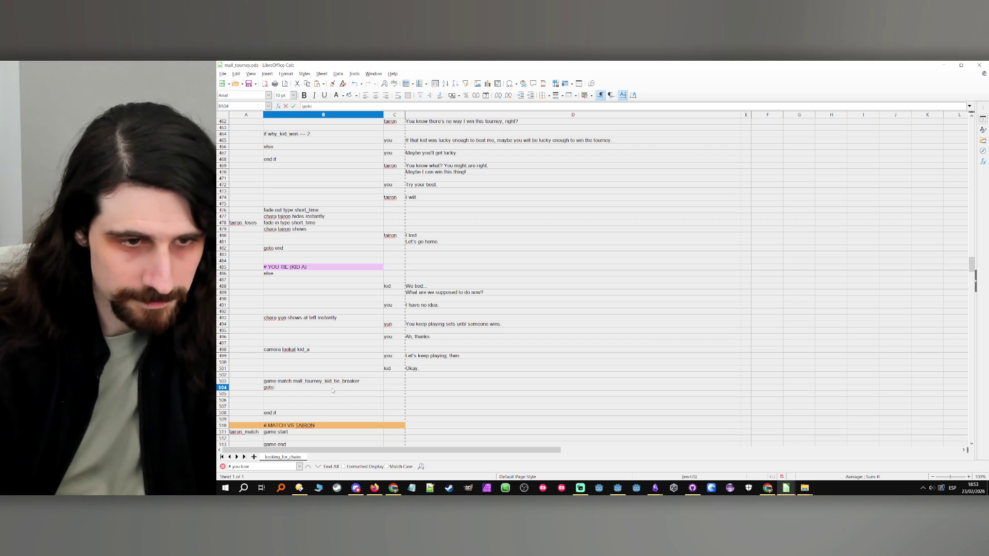
text( game_start_kid)
key(Return)
click(343, 387)
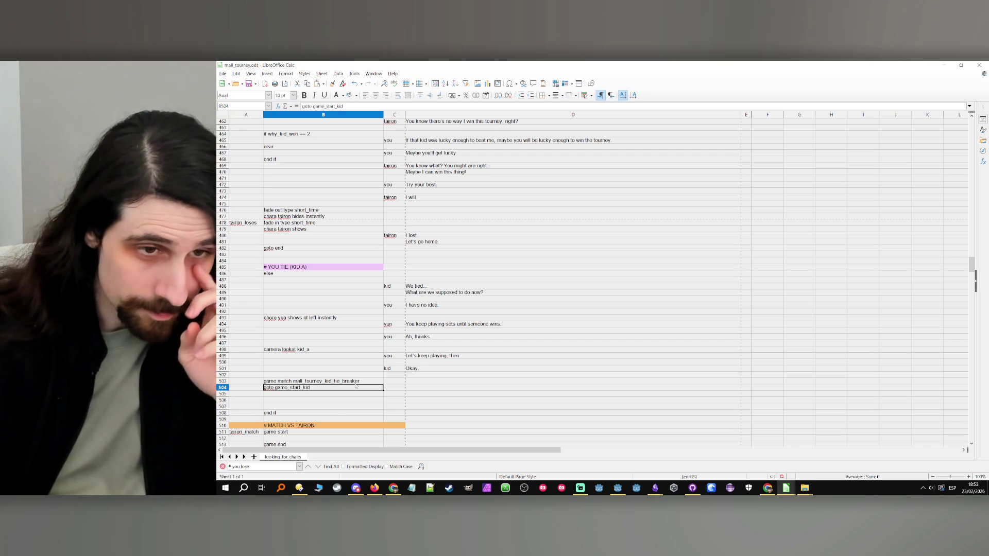
click(365, 287)
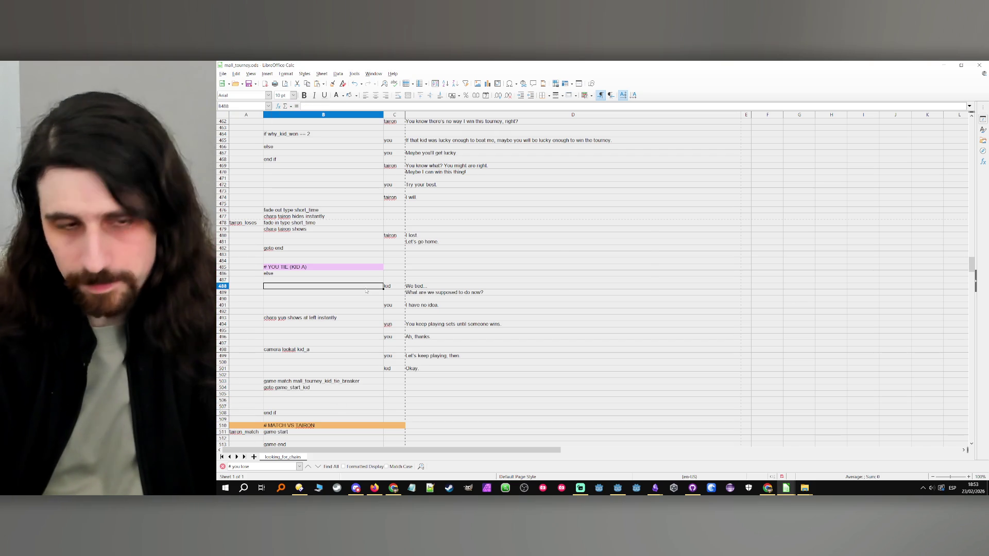
- Insert two blank rows at 488 and enter 'if !flag mall_tourney_tie' in B488
key(ctrl+plus)
key(Return)
key(ctrl+plus)
key(Return)
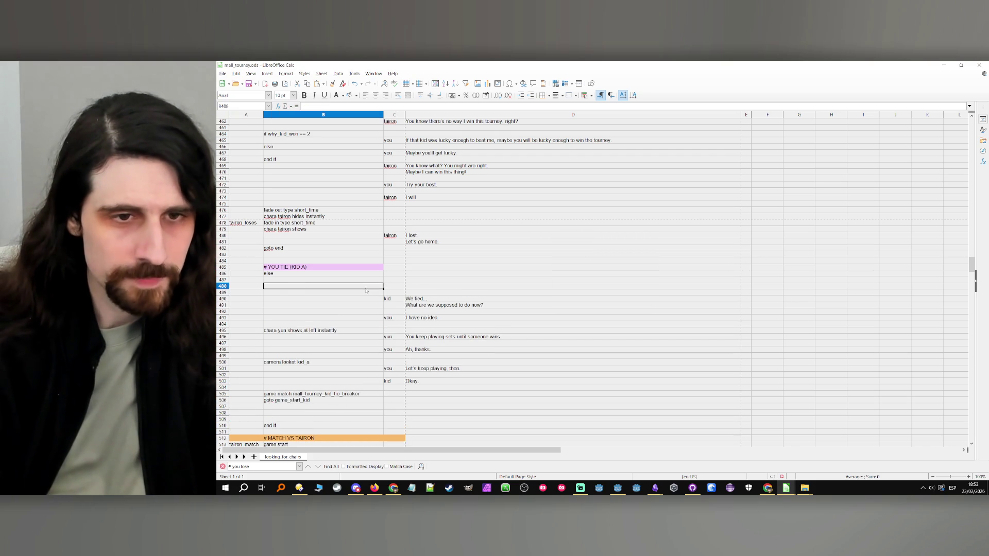
text(flag mall_tourney_)
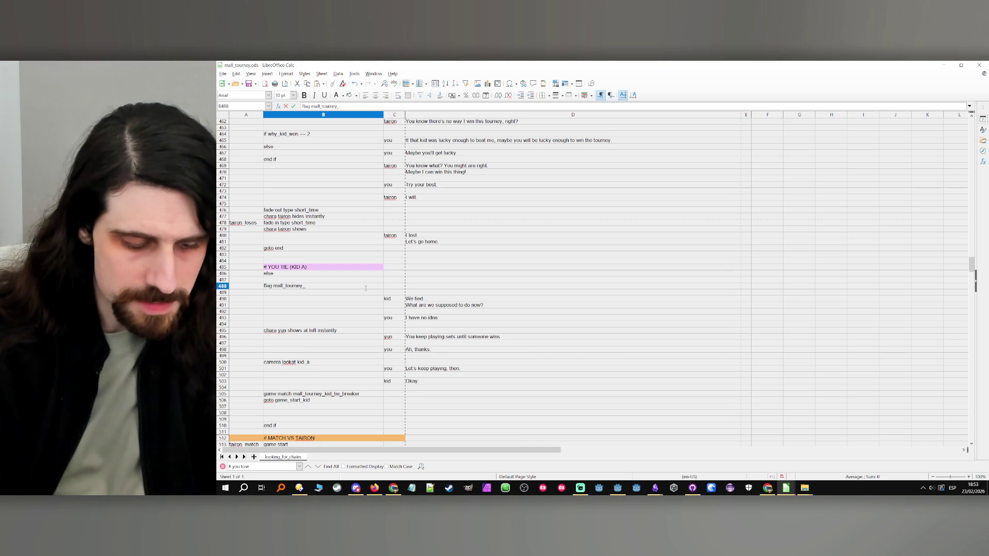
text(tie)
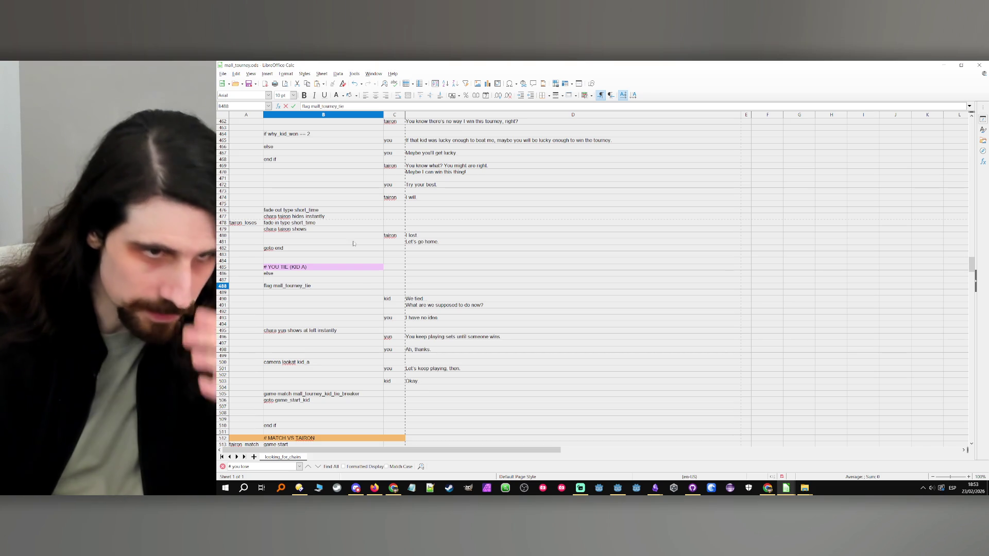
key(Return)
click(331, 287)
key(ctrl+c)
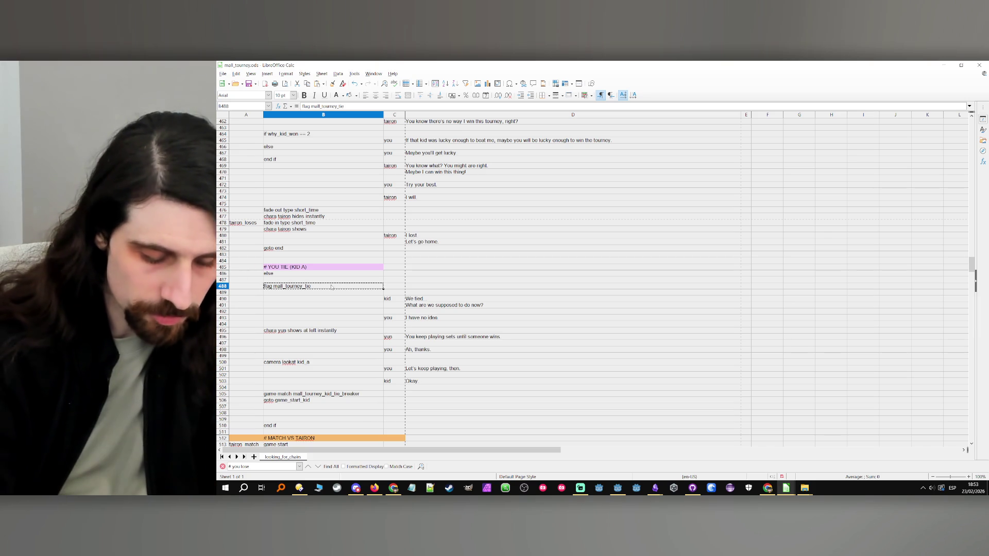
text(if)
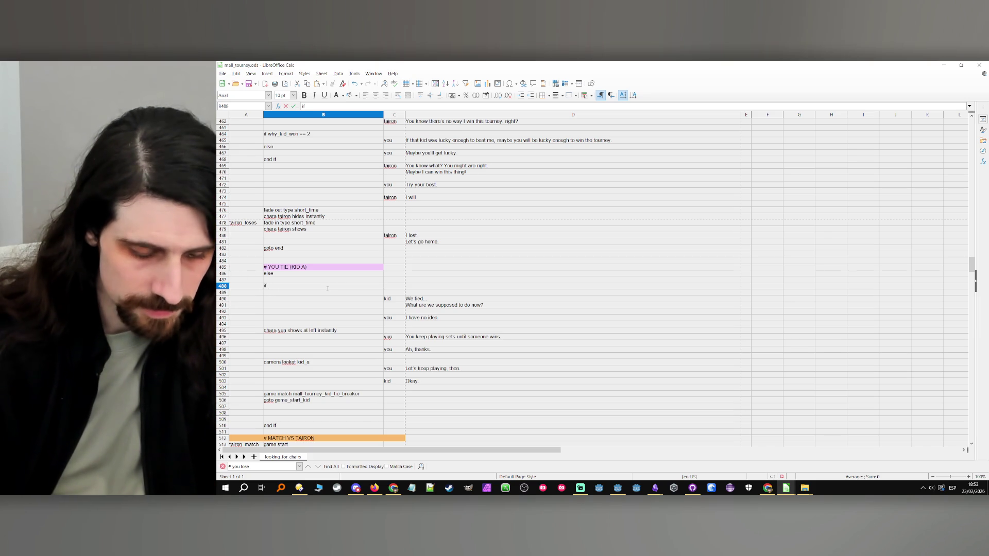
text( !)
key(ctrl+v)
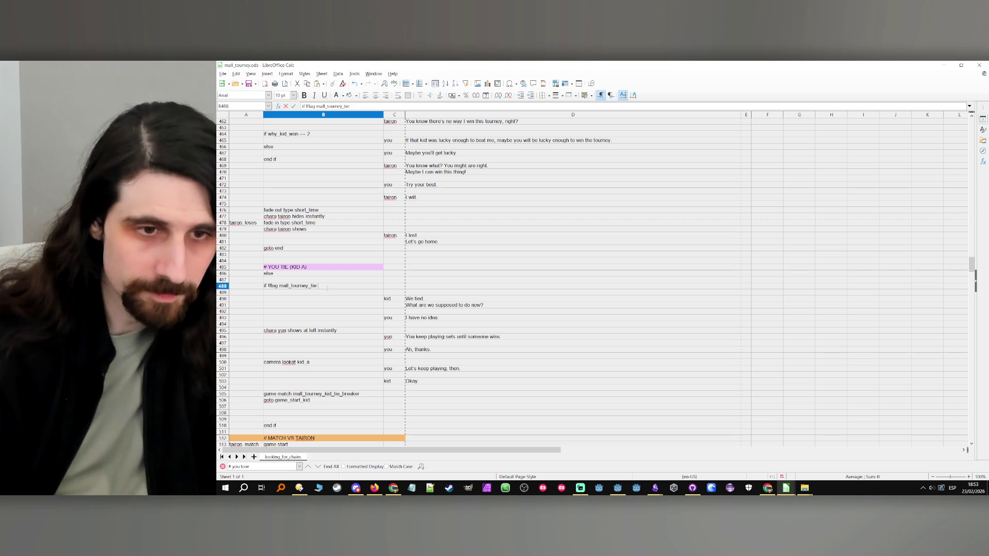
- Add an 'else' line in B508 after the tie-breaker goto
click(335, 407)
key(Return)
text(else)
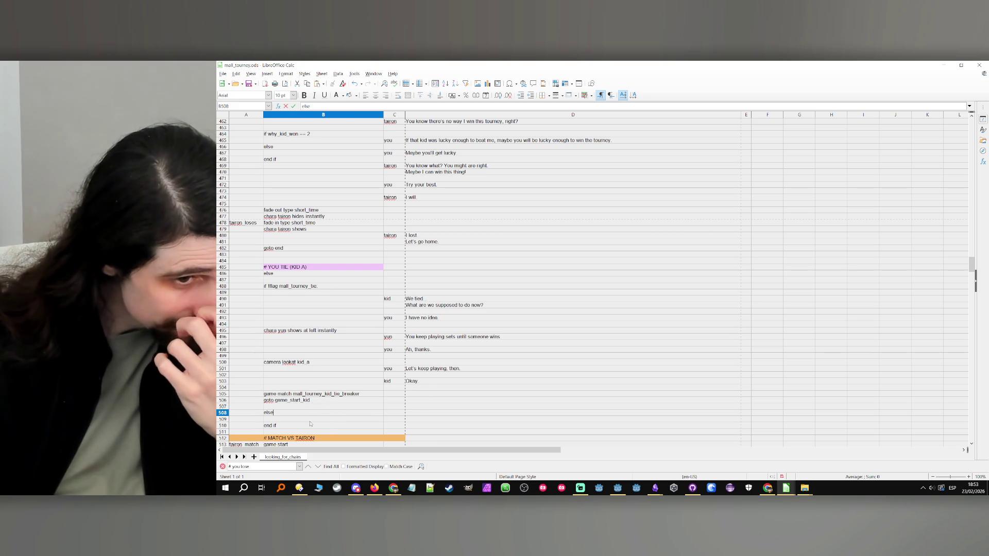
key(Return)
scroll(455, 438, down, 3)
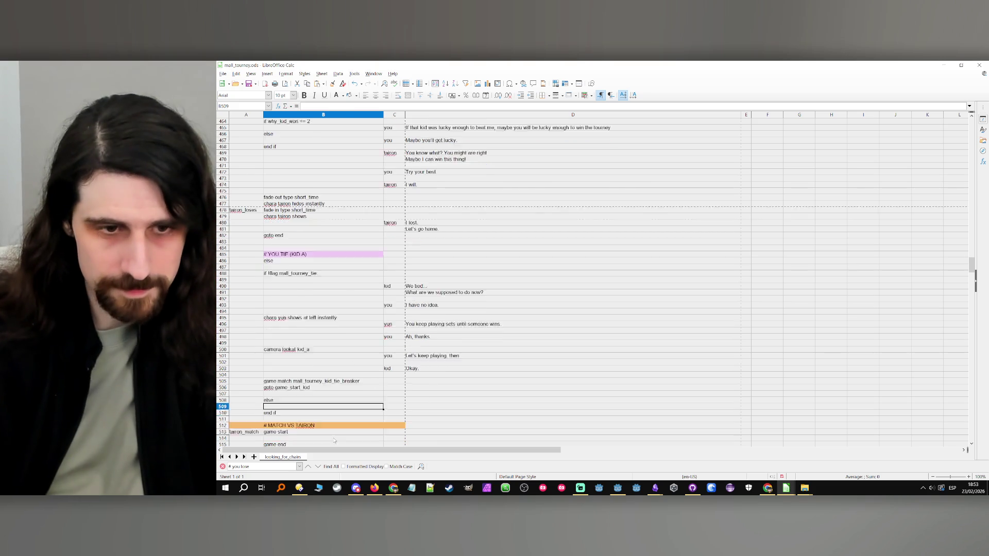
- Insert blank cells below else and paste 'flag mall_tourney_tie' into B489
shift+click(454, 435)
key(ctrl+plus)
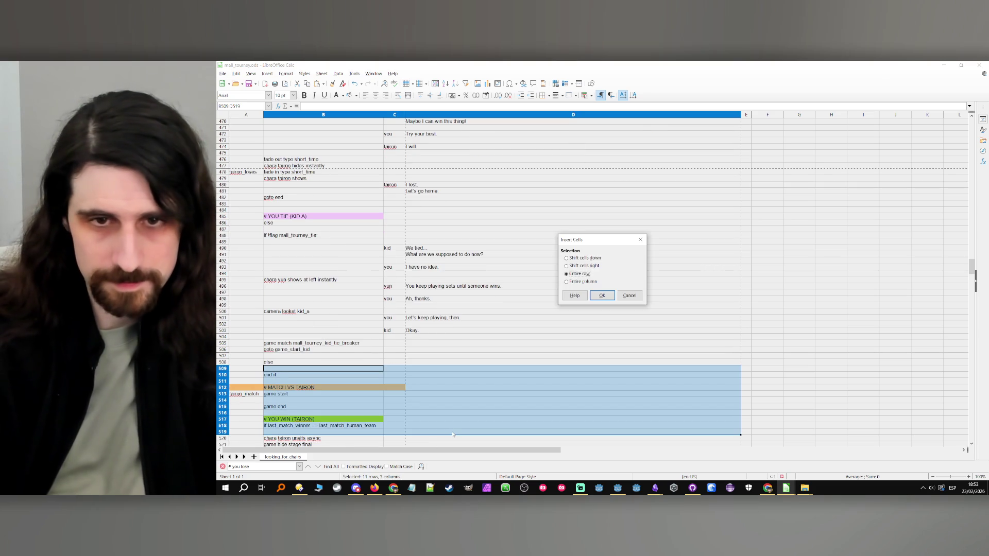
key(Return)
click(344, 243)
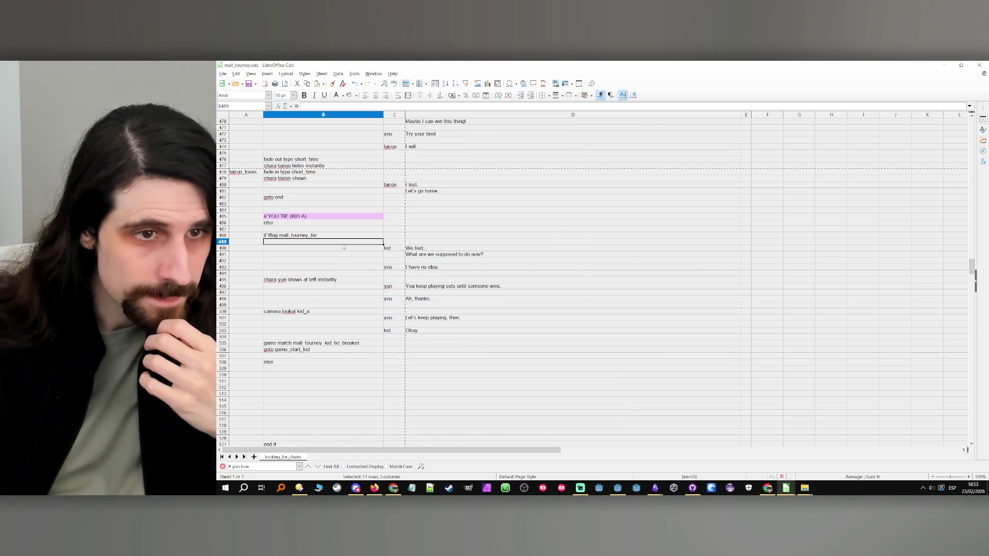
key(ctrl+v)
key(Down)
key(Down)
- Copy 'end if' into row 516 and mark the old end if with '# endtie'
scroll(334, 264, down, 1)
click(283, 357)
key(ctrl+c)
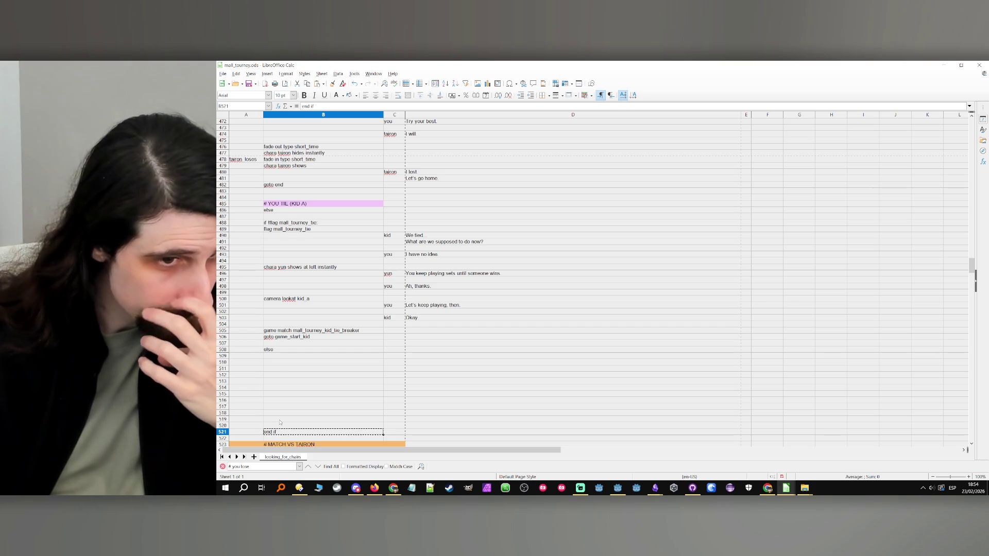
click(286, 401)
key(ctrl+v)
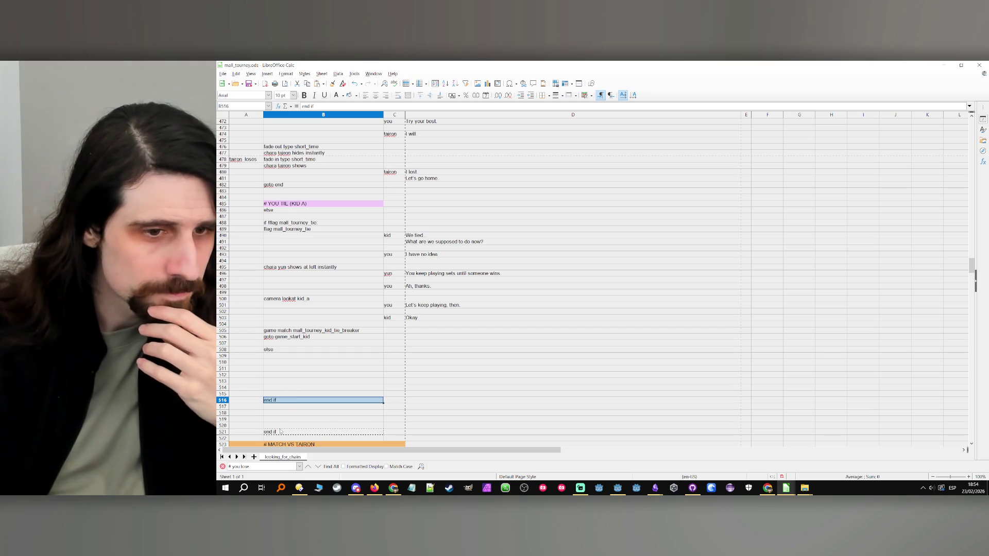
click(279, 426)
text(# end if fromtie)
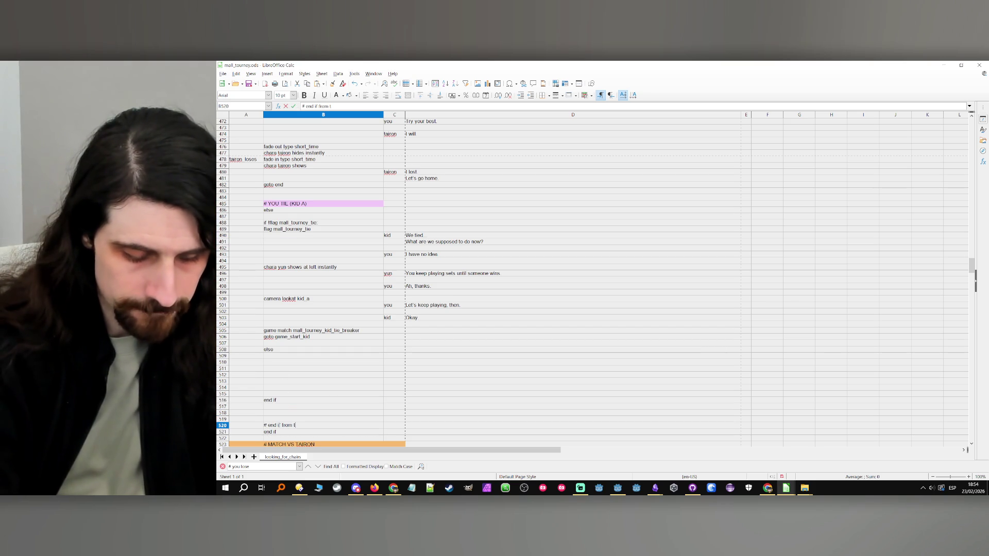
click(297, 400)
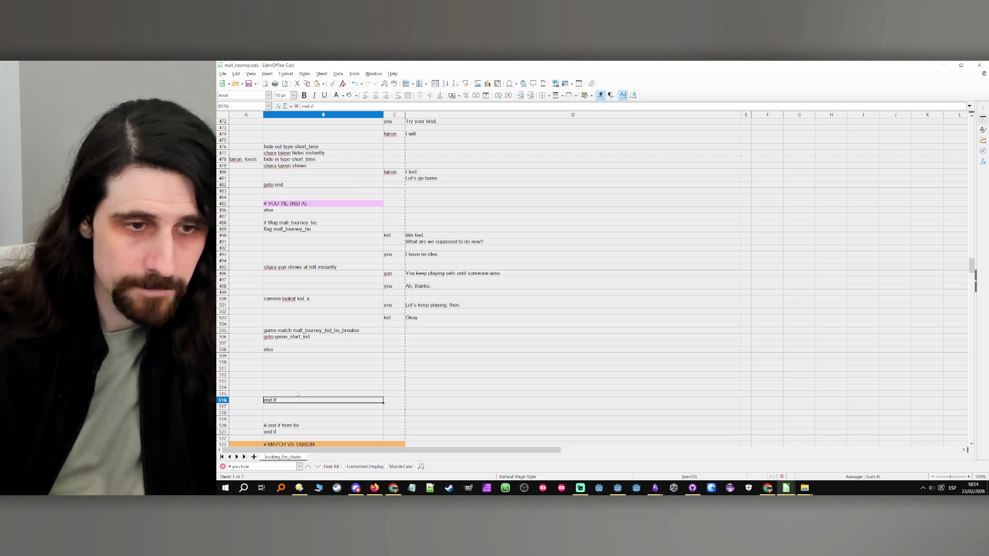
- Paste the kid speaker name into C510, then clear it again
click(292, 362)
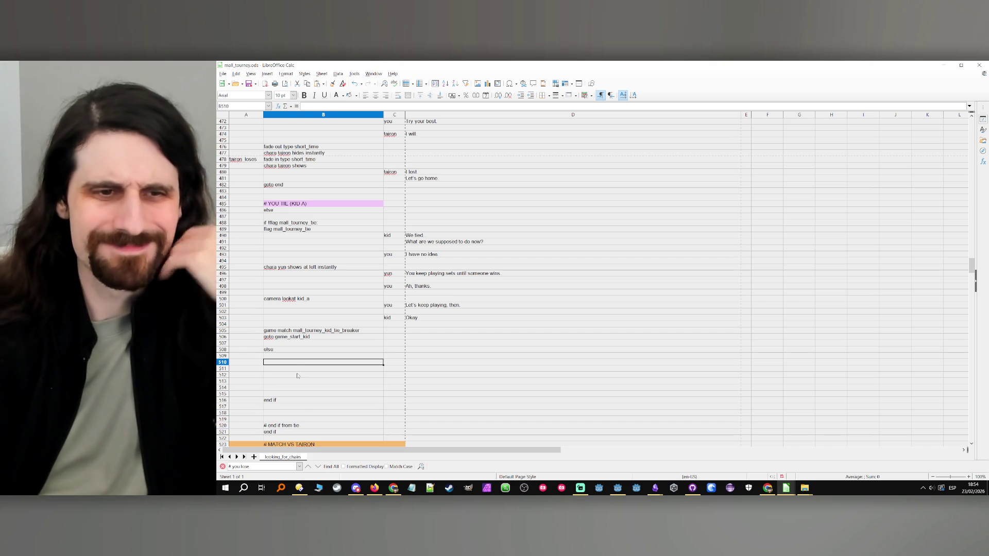
click(391, 237)
click(341, 361)
click(395, 362)
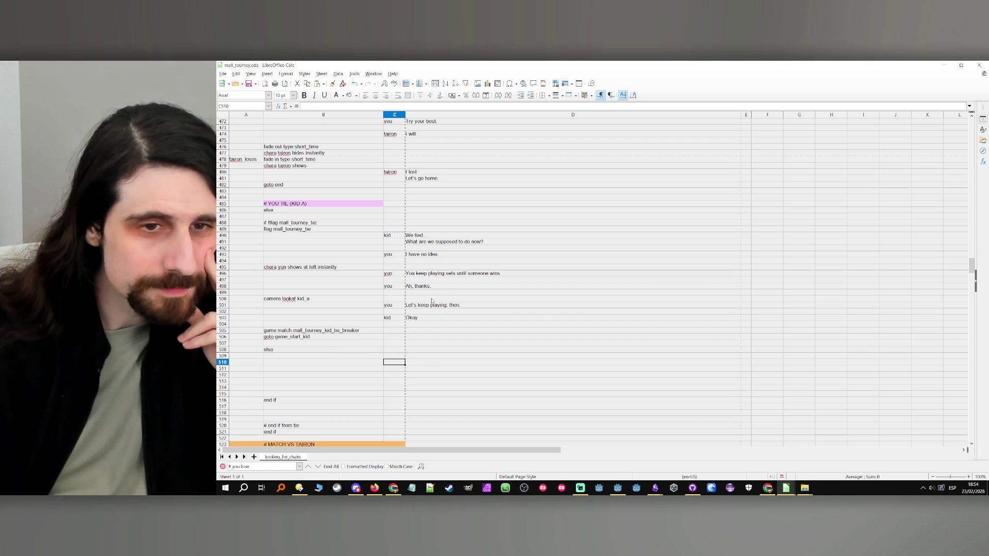
key(ctrl+v)
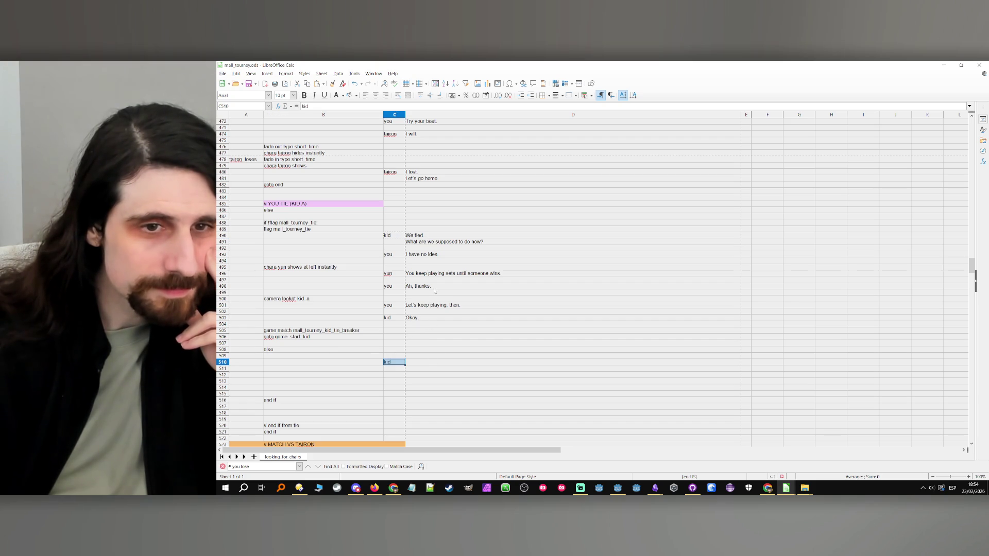
click(395, 364)
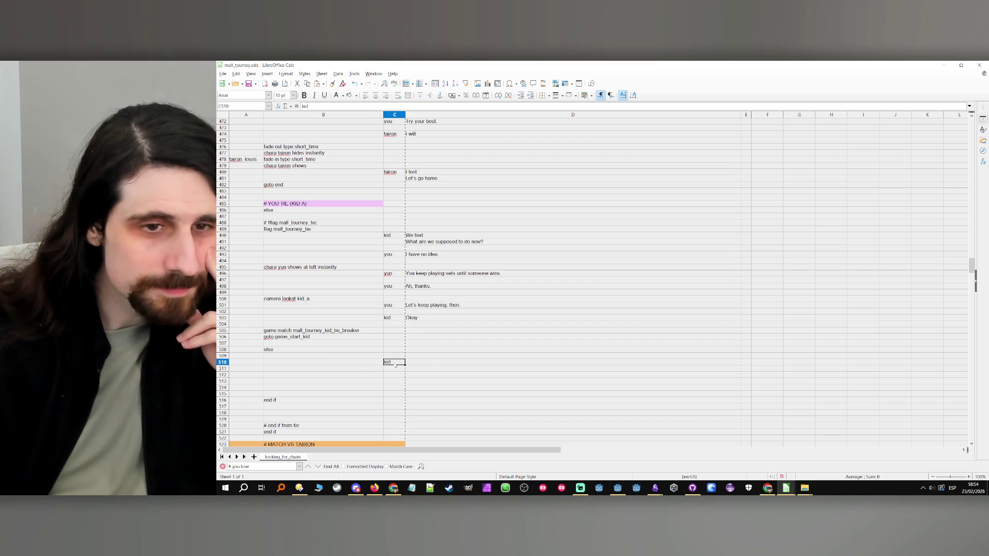
click(365, 364)
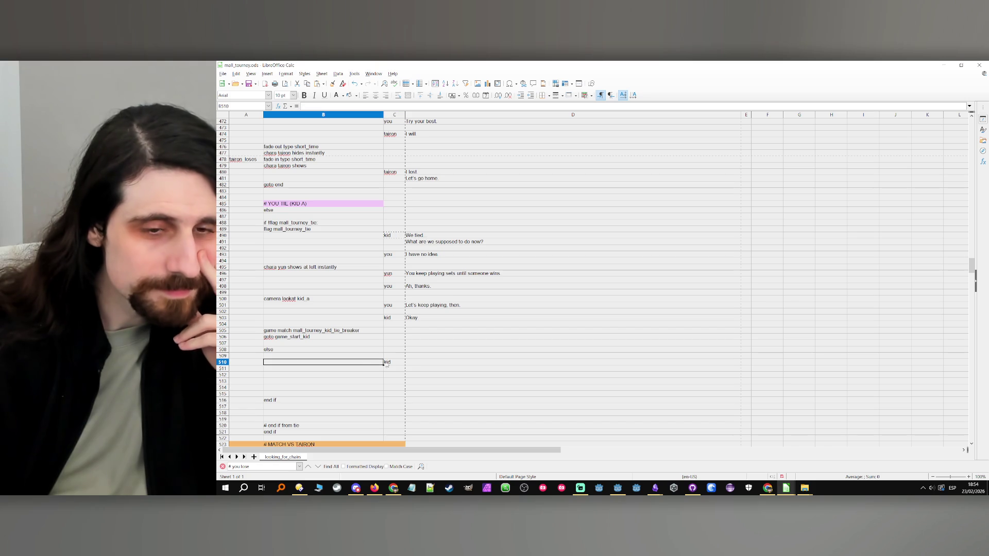
click(385, 364)
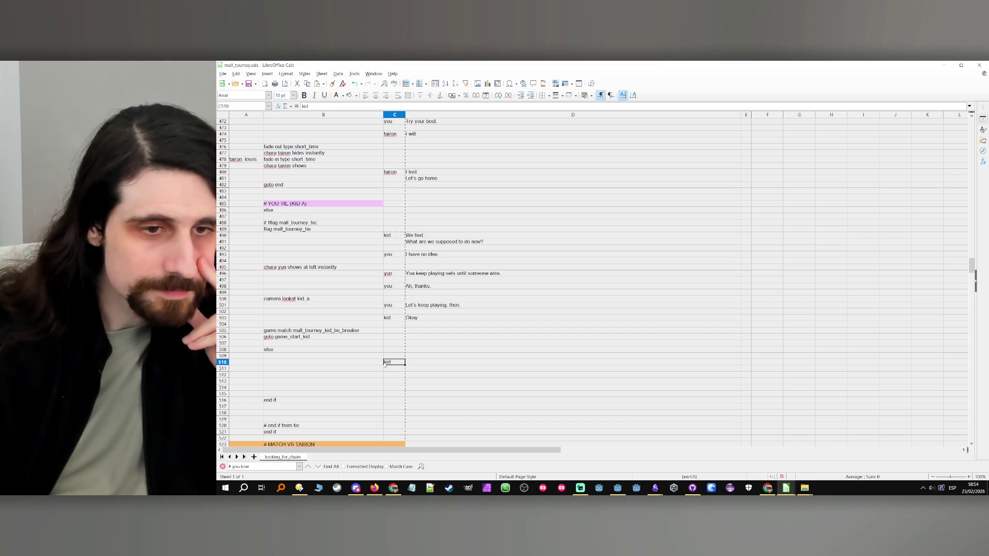
key(Delete)
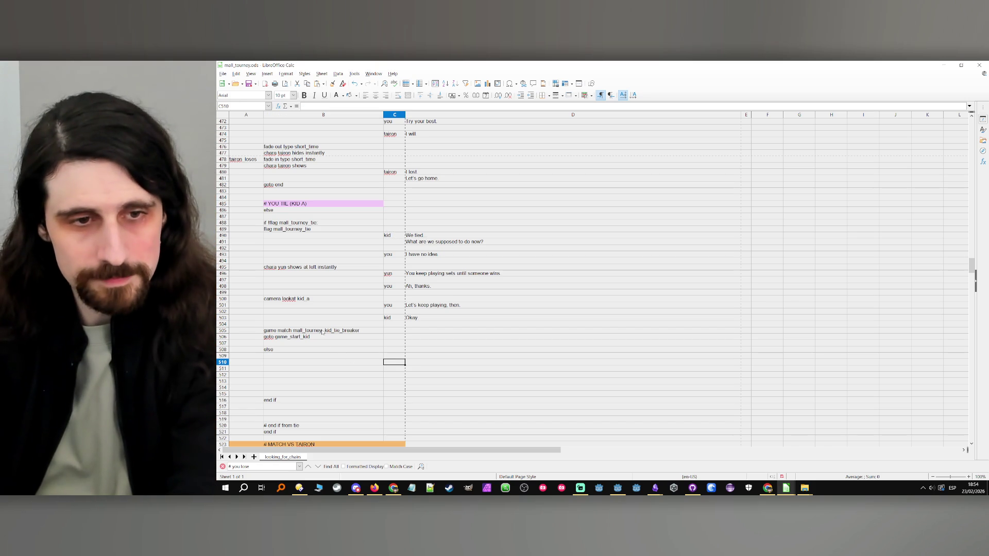
- Copy the tie-breaker game match and goto game_start_kid lines into rows 510–511
drag(319, 331, 321, 336)
key(ctrl+c)
click(326, 361)
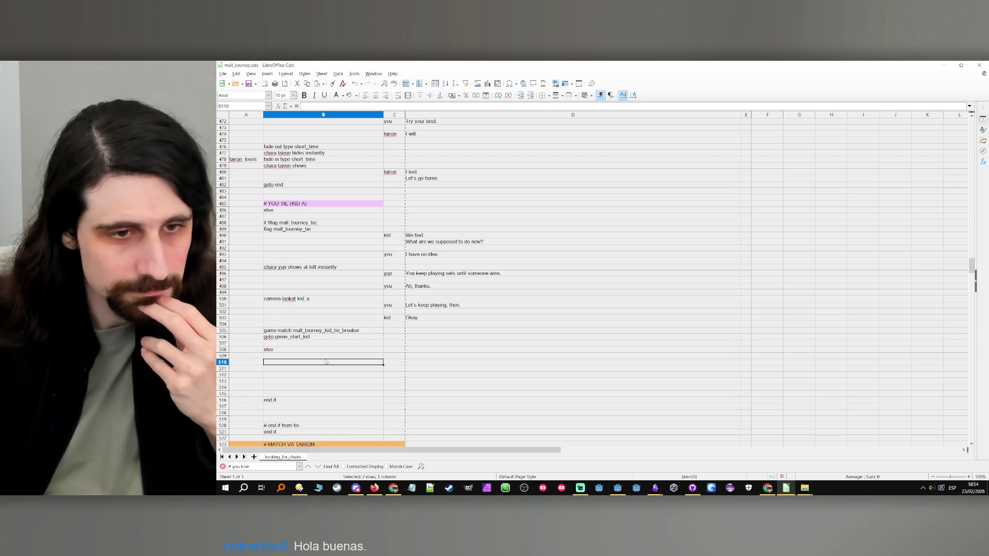
key(ctrl+v)
key(Up)
- Move 'end if' up to row 513 and delete the empty rows 515–518
click(279, 400)
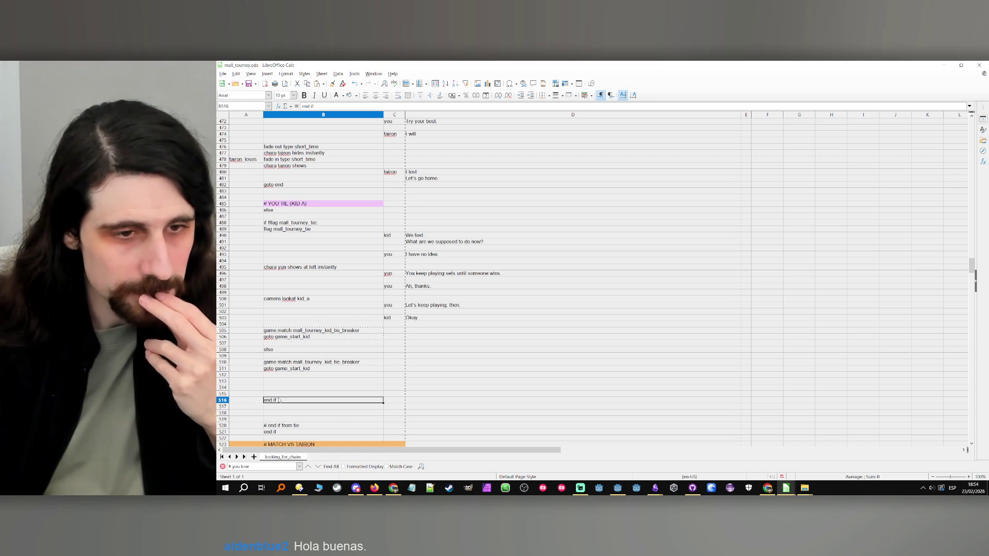
key(ctrl+x)
click(287, 381)
key(ctrl+v)
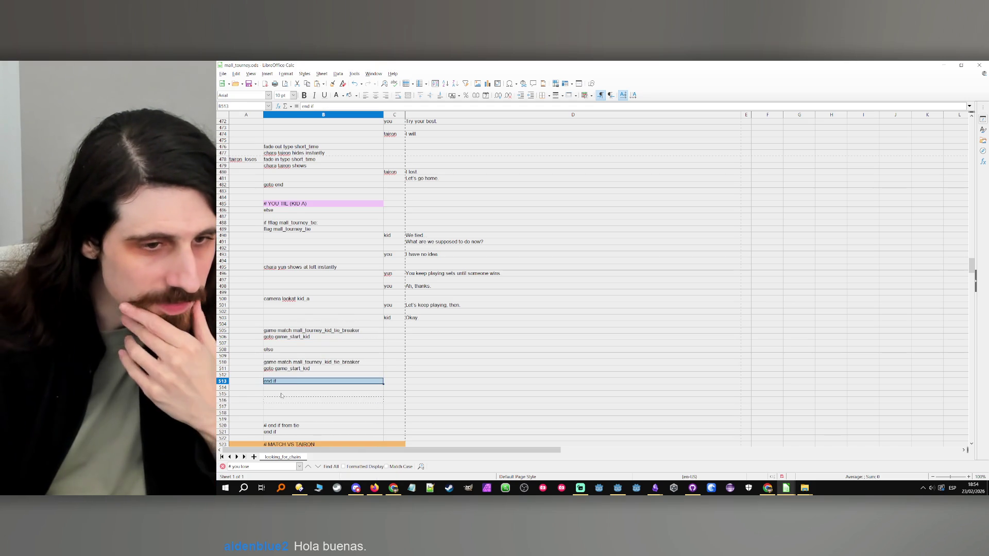
click(240, 396)
drag(240, 395, 309, 410)
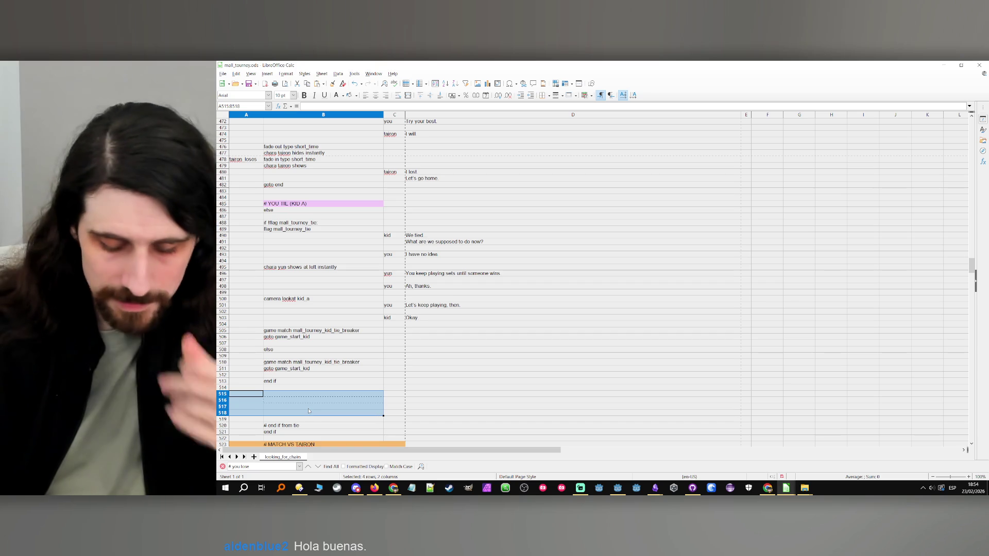
key(ctrl+minus)
key(Return)
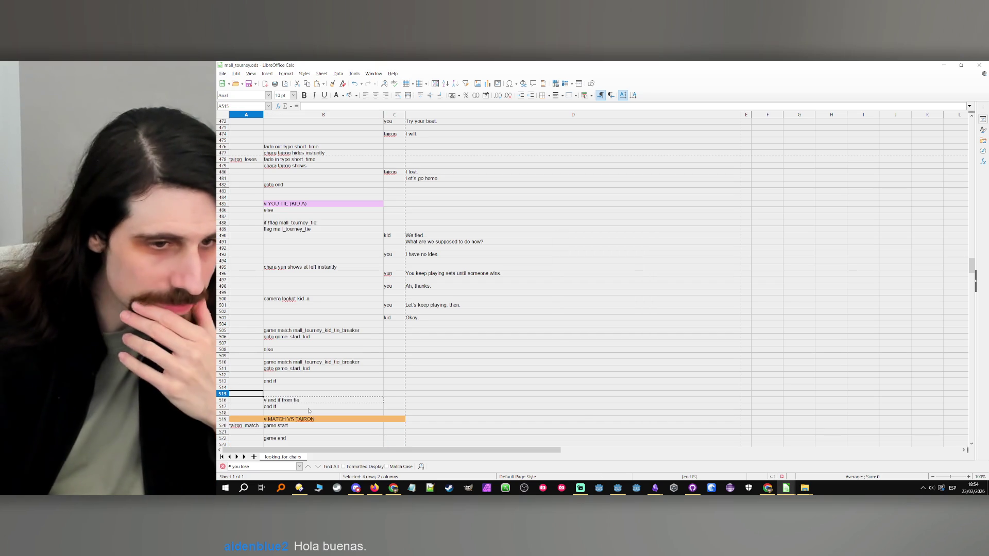
click(322, 392)
click(288, 381)
click(439, 374)
click(374, 391)
- Review the kid match branches and select the whole tie branch, B486 to D516
scroll(340, 386, up, 20)
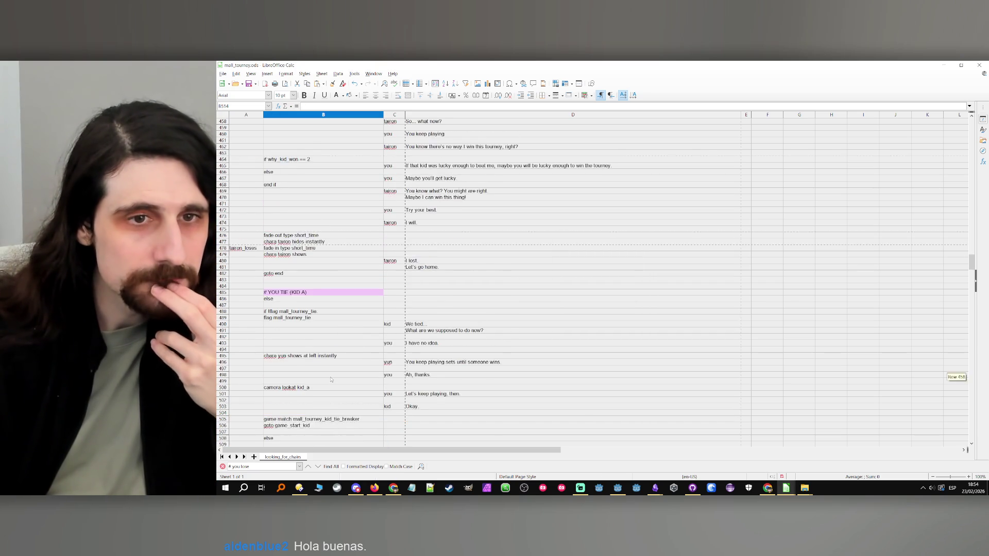
scroll(333, 376, up, 14)
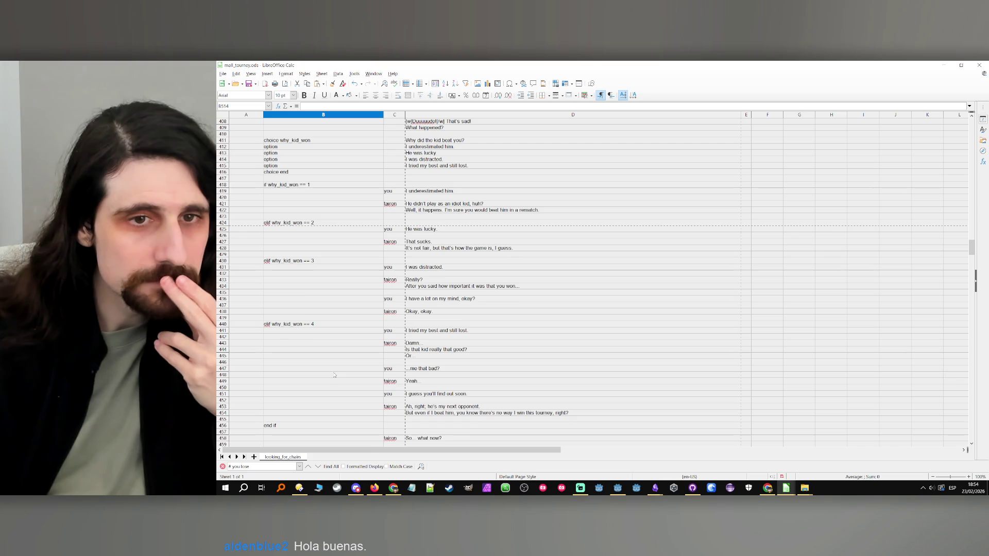
scroll(334, 373, down, 13)
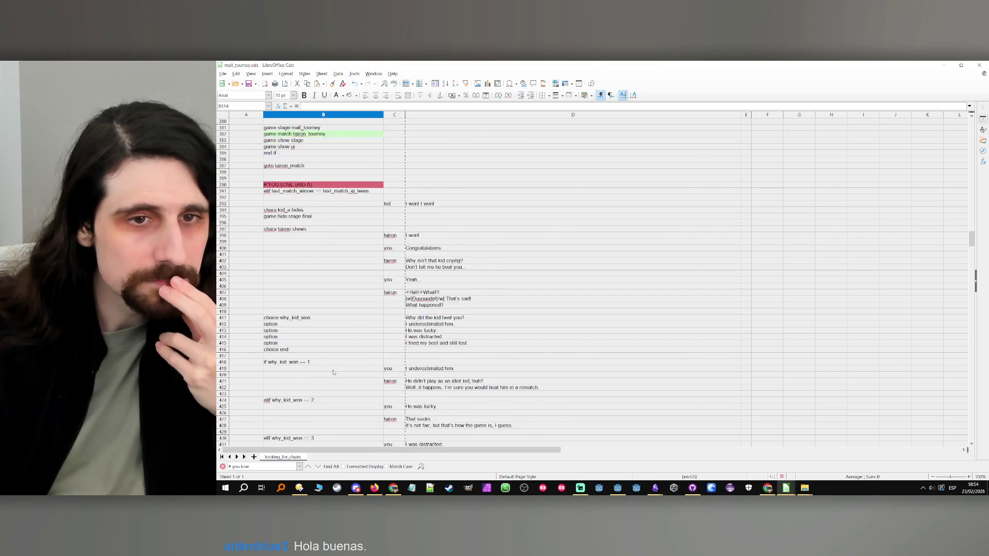
scroll(333, 371, down, 10)
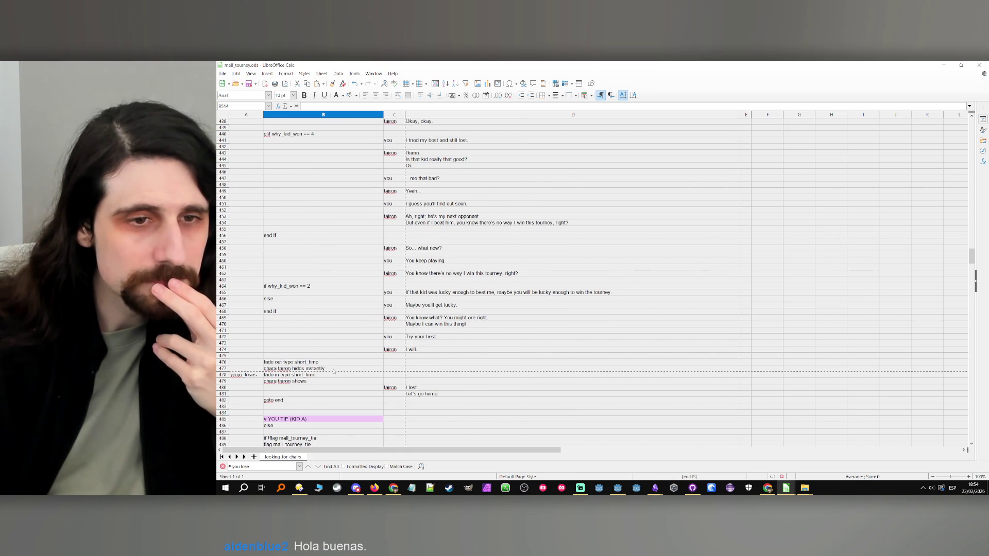
scroll(333, 371, down, 7)
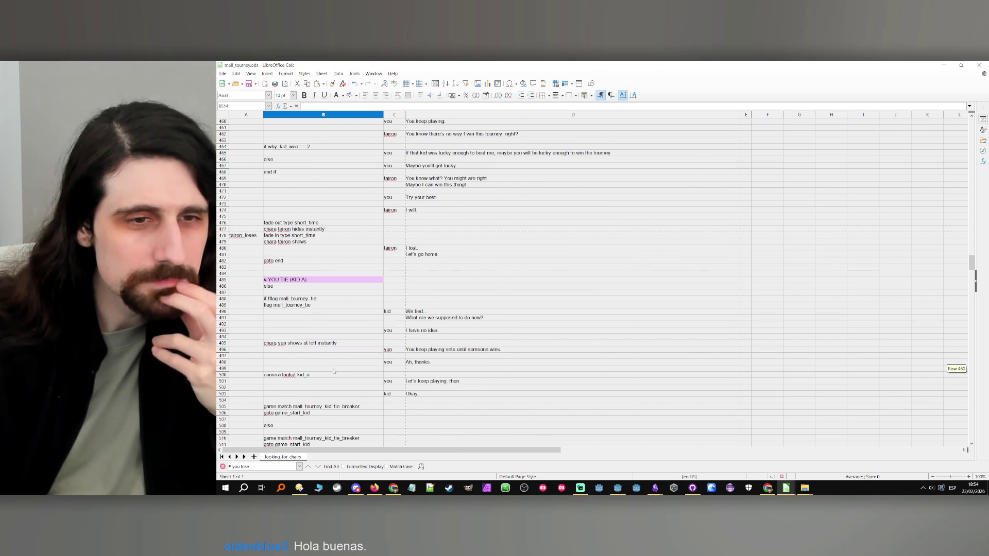
scroll(333, 371, up, 20)
scroll(333, 371, up, 20)
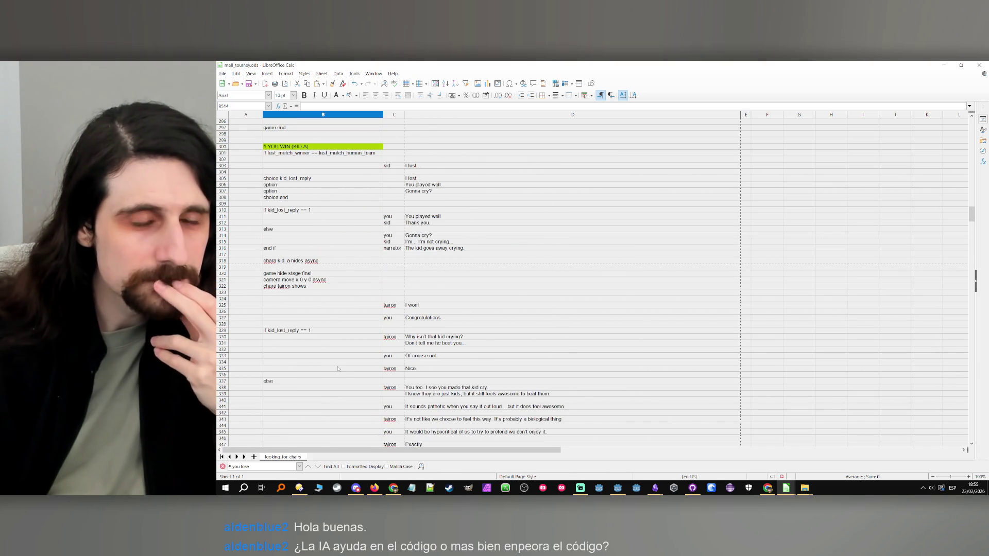
scroll(338, 368, down, 20)
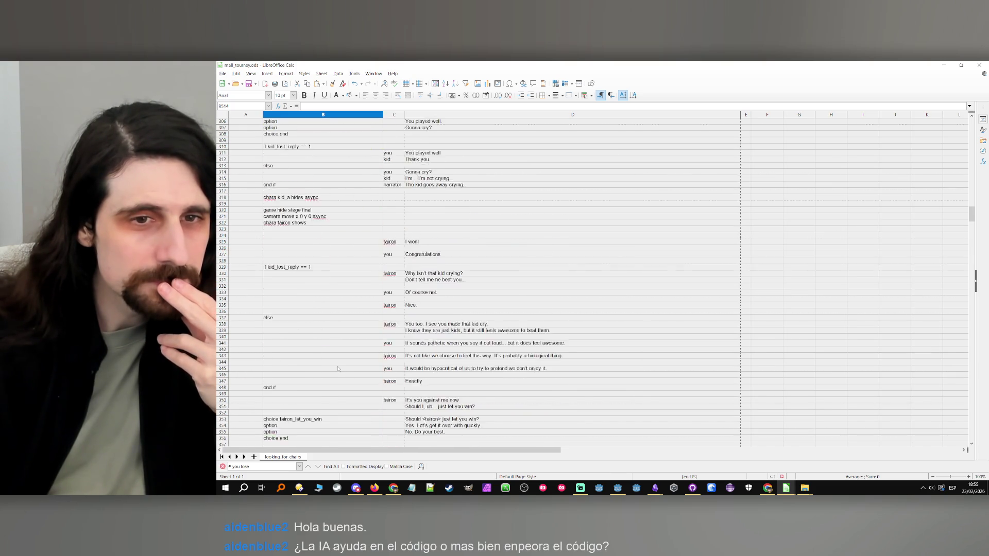
scroll(338, 369, down, 4)
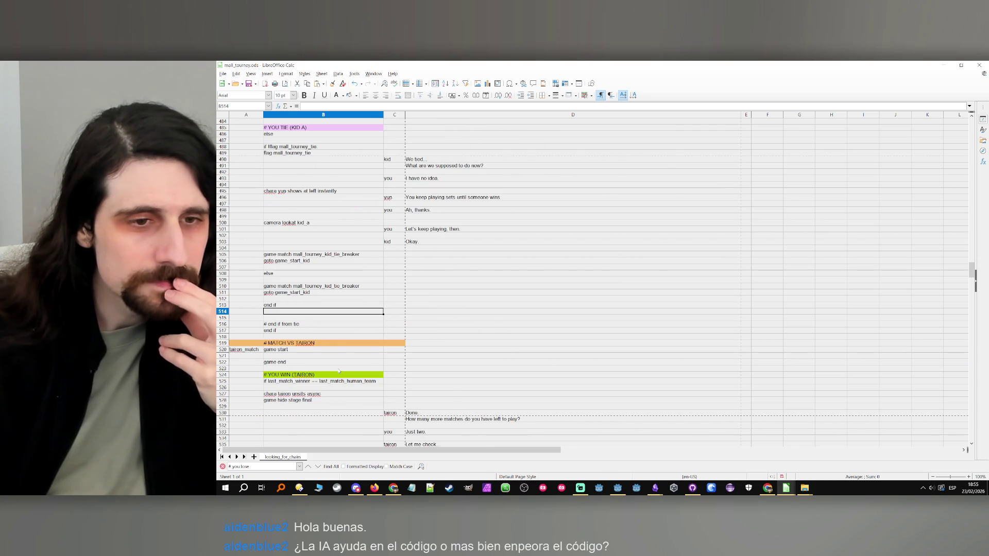
click(323, 330)
scroll(323, 330, up, 3)
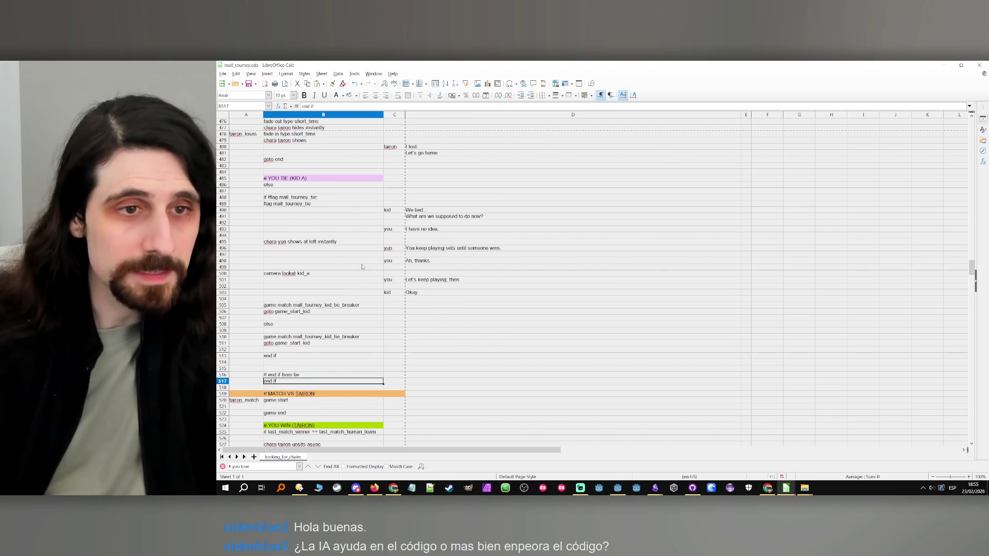
mouse_move(282, 185)
mouse_down()
mouse_move(394, 334)
mouse_move(414, 382)
mouse_up()
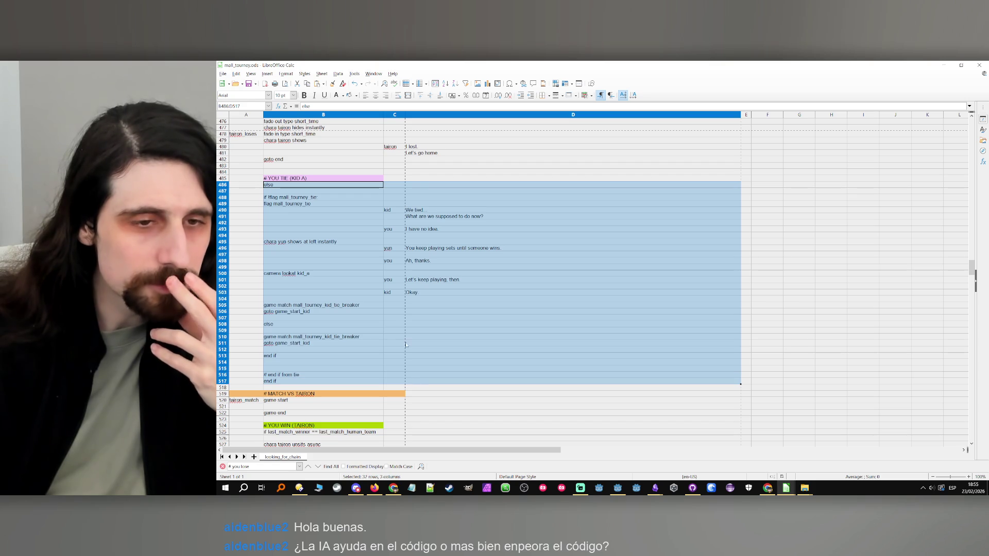
- Check B499 and B503, then minimize the spreadsheet to bring Godot back
click(356, 269)
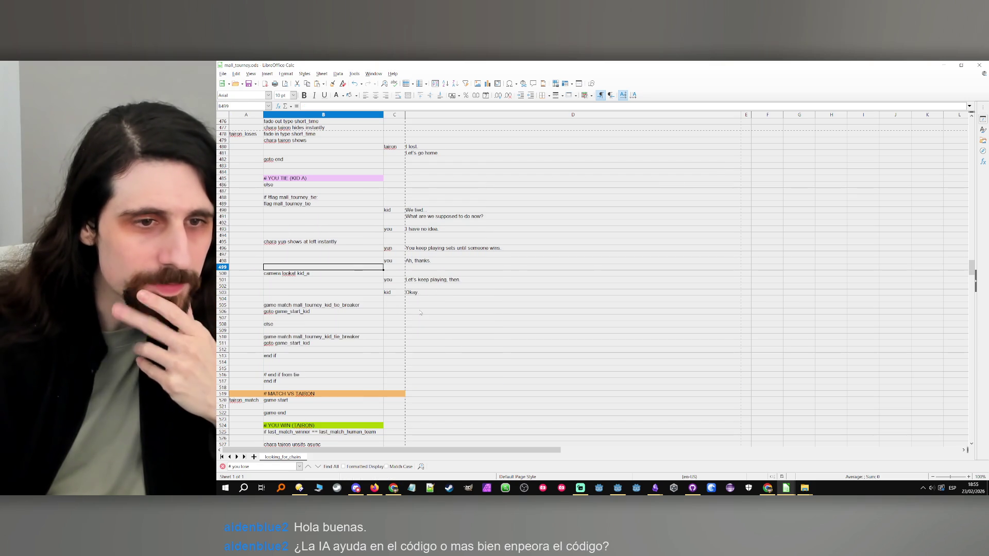
click(331, 292)
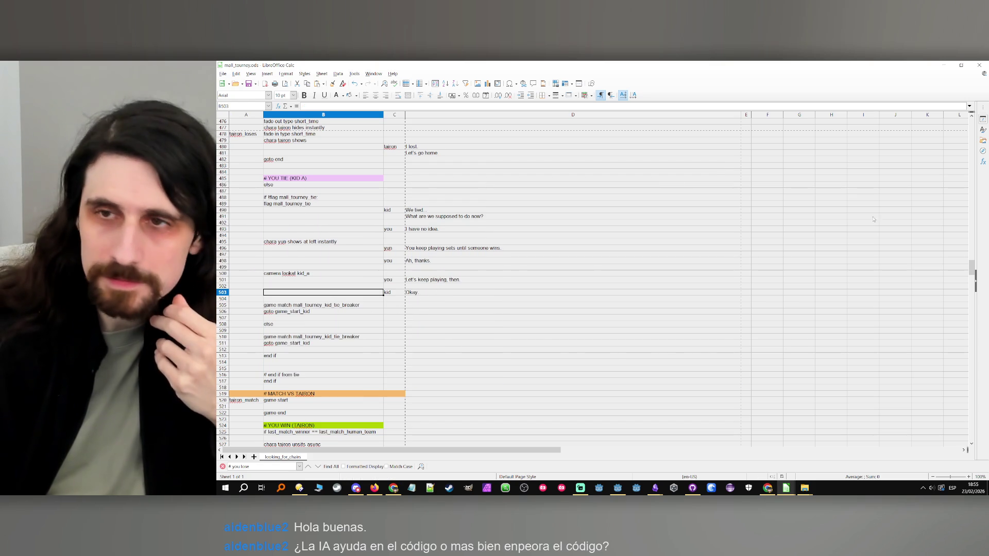
click(945, 66)
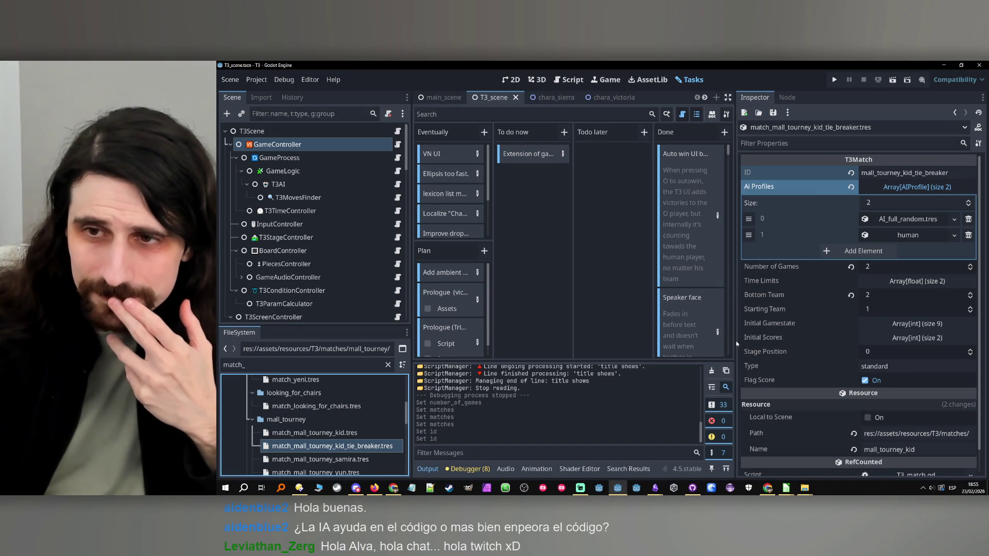
- Run the Godot project and enlarge the running game view
drag(734, 335, 818, 334)
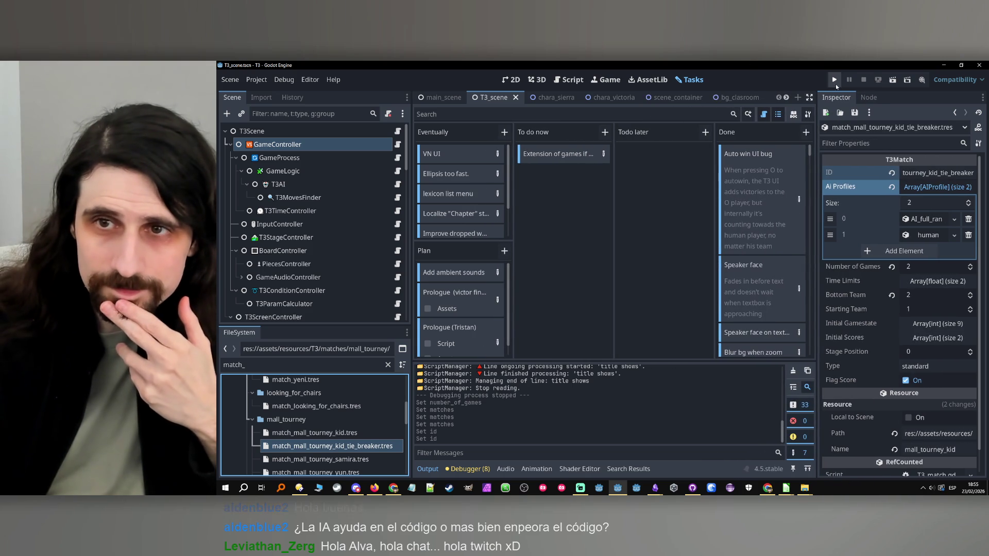
click(834, 80)
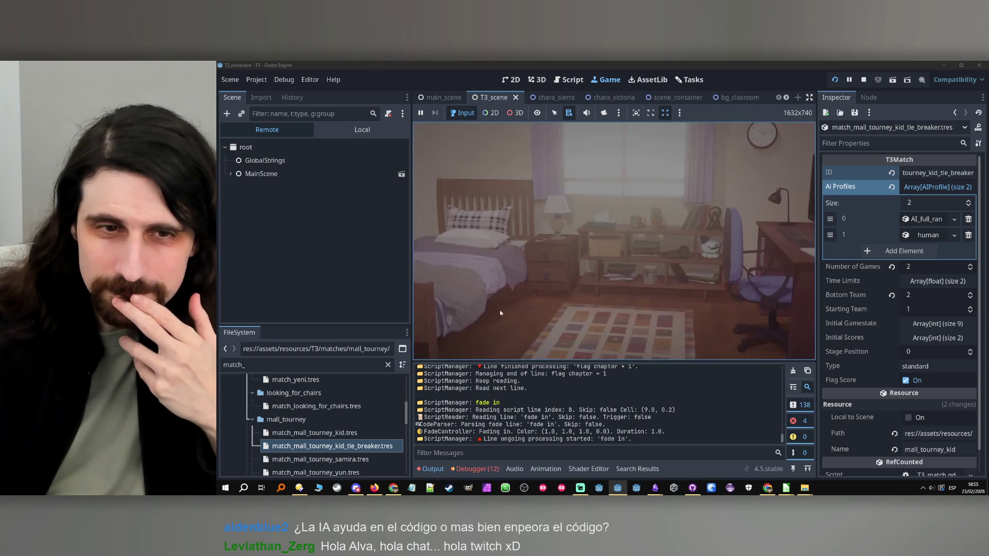
drag(411, 298, 352, 297)
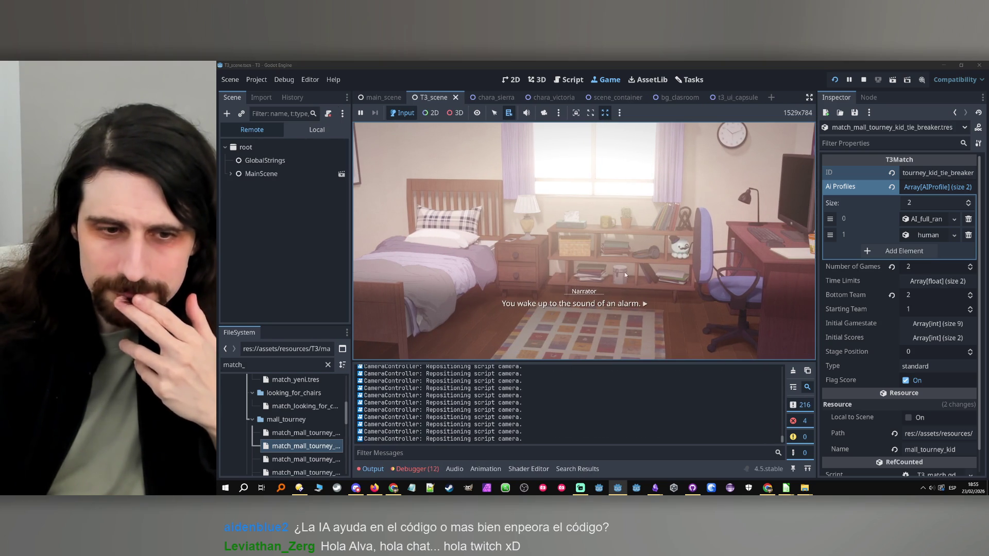
- Review the debugger's flag parsing errors and open debug_controller.gd where the error was raised
click(425, 470)
click(418, 354)
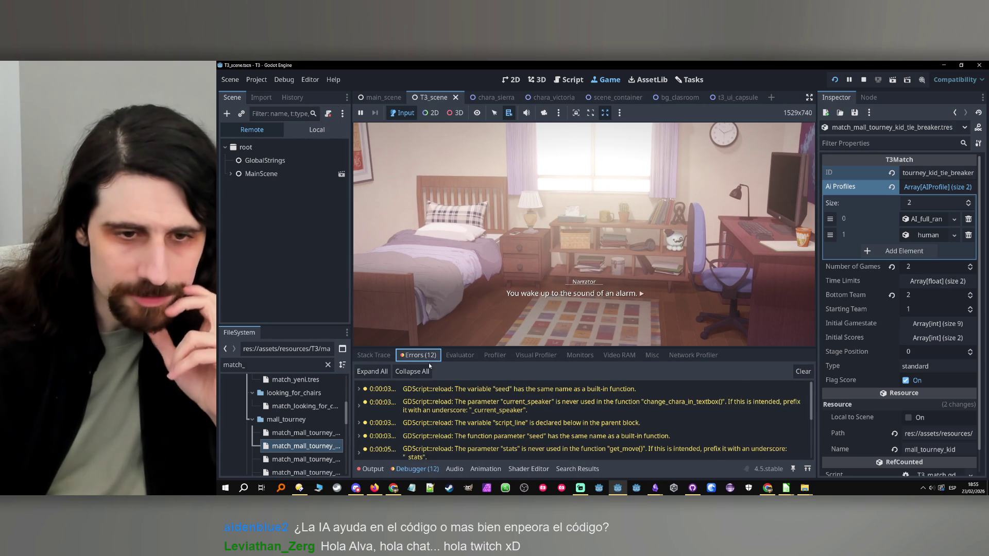
scroll(512, 426, down, 1)
scroll(512, 426, up, 1)
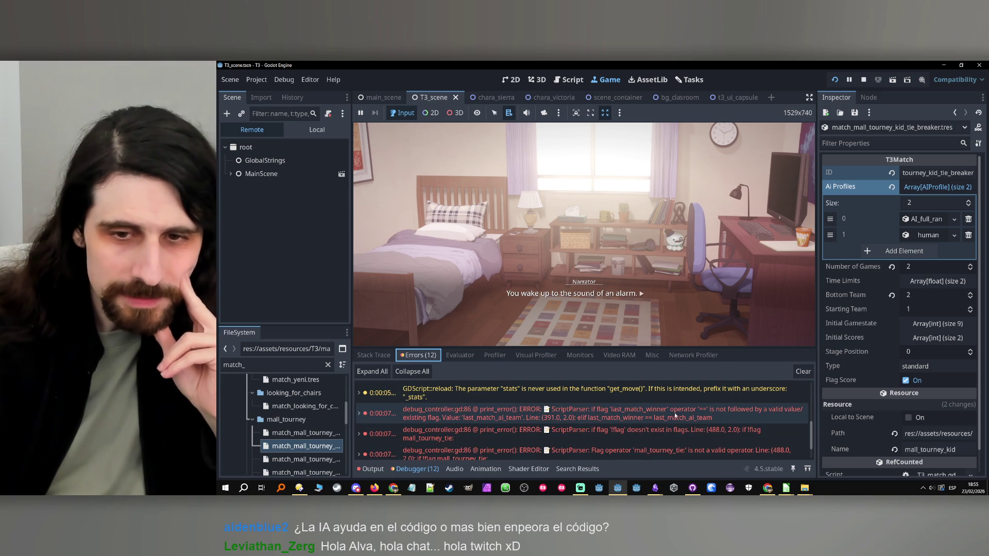
double_click(715, 417)
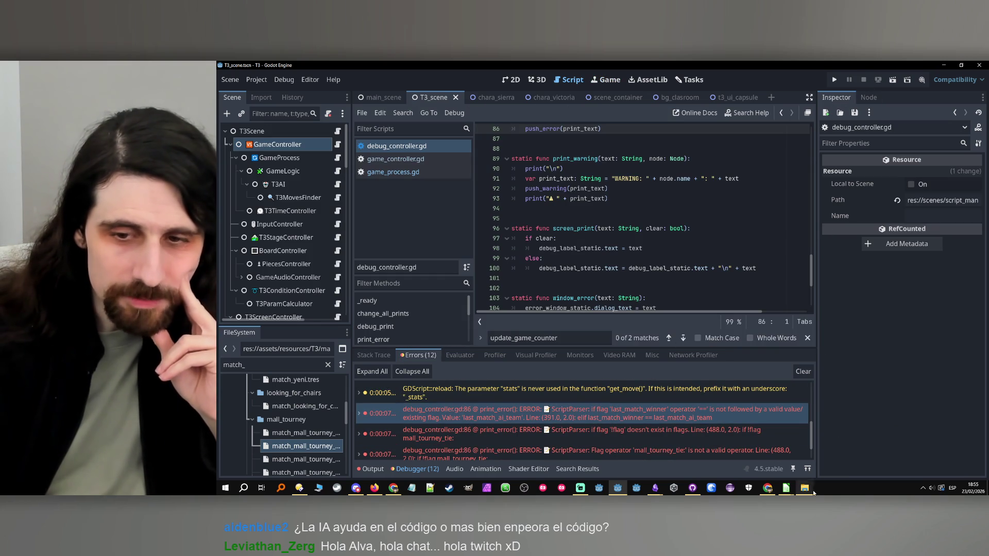
- Under YOU LOSE (KID A), change B391's last_match_winner condition to compare against last_match_rival_team
mouse_move(785, 487)
click(722, 456)
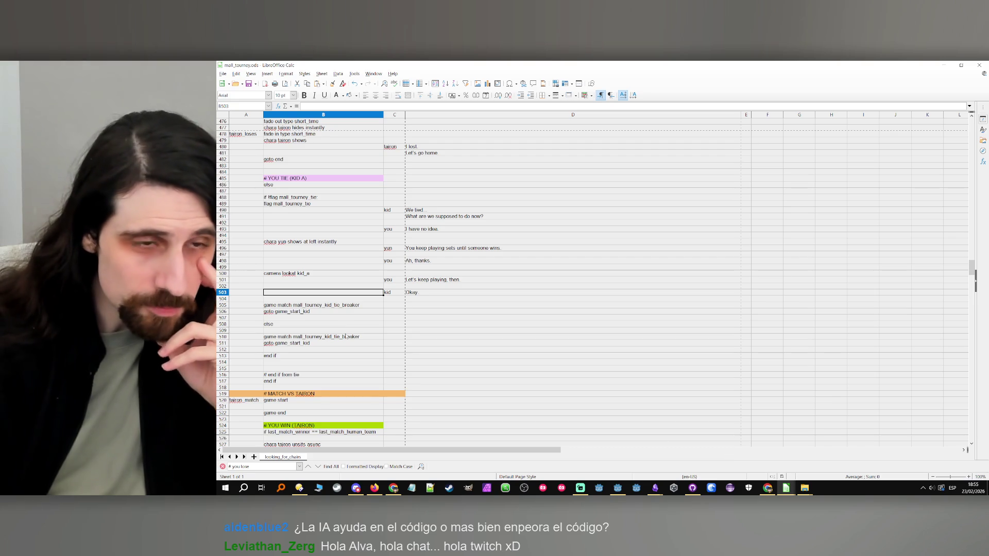
scroll(365, 341, up, 20)
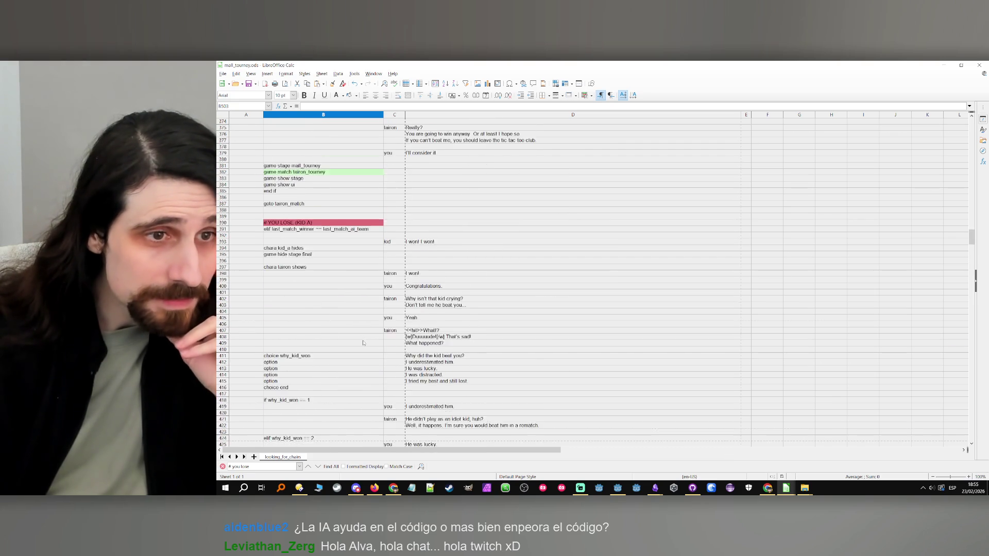
click(243, 235)
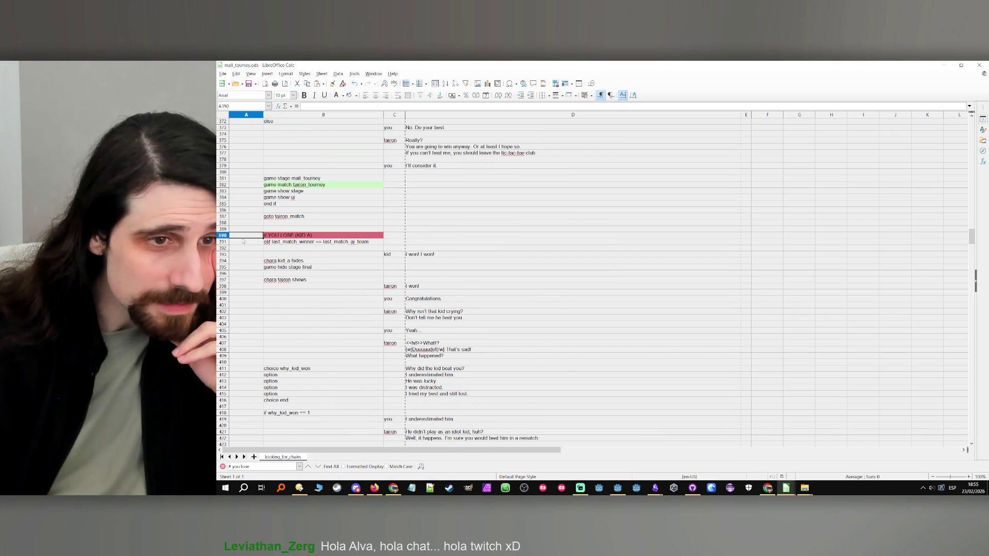
double_click(282, 243)
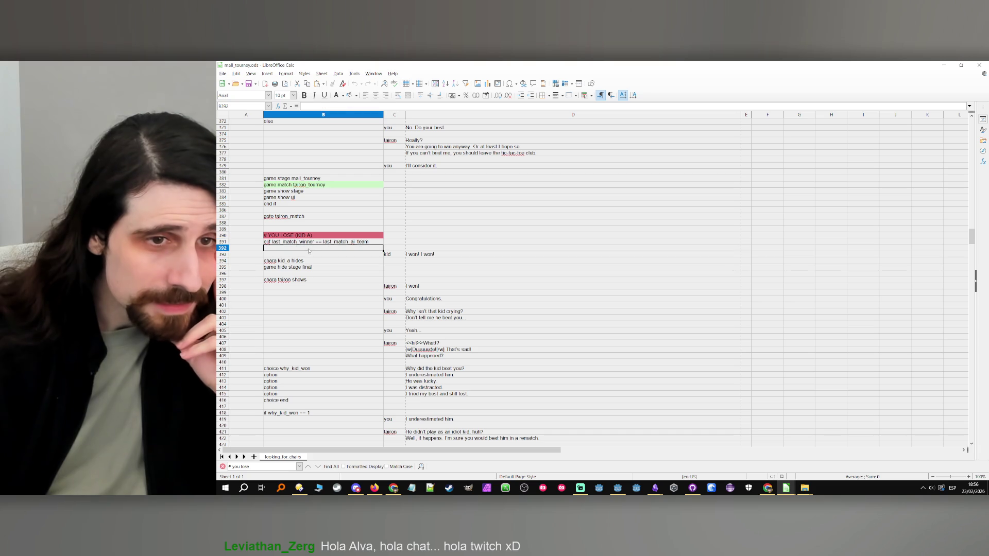
click(344, 242)
mouse_move(371, 241)
mouse_down()
mouse_move(326, 242)
mouse_move(373, 242)
mouse_up()
click(326, 241)
click(373, 241)
key(Left)
key(Left)
key(Left)
text(rival)
click(327, 274)
- Re-enter the flag mall_tourney_tie line in B489 unchanged, then minimize Calc
scroll(338, 293, down, 20)
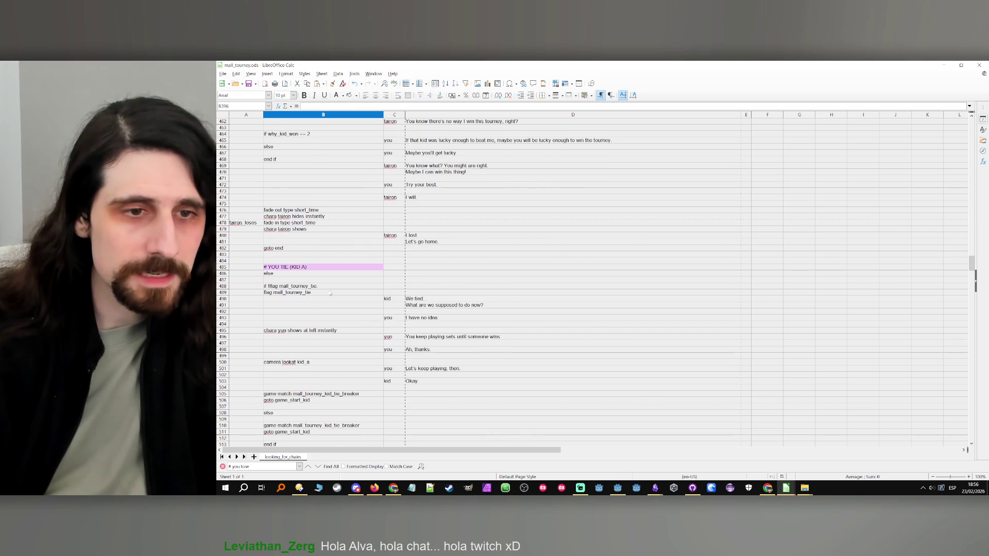
click(311, 286)
click(311, 293)
double_click(310, 293)
triple_click(310, 293)
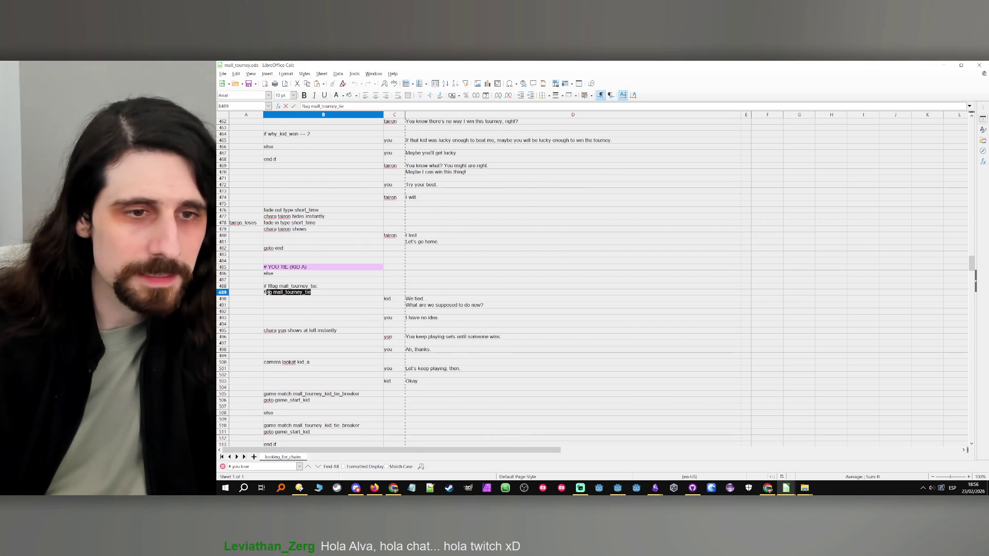
click(317, 294)
key(Return)
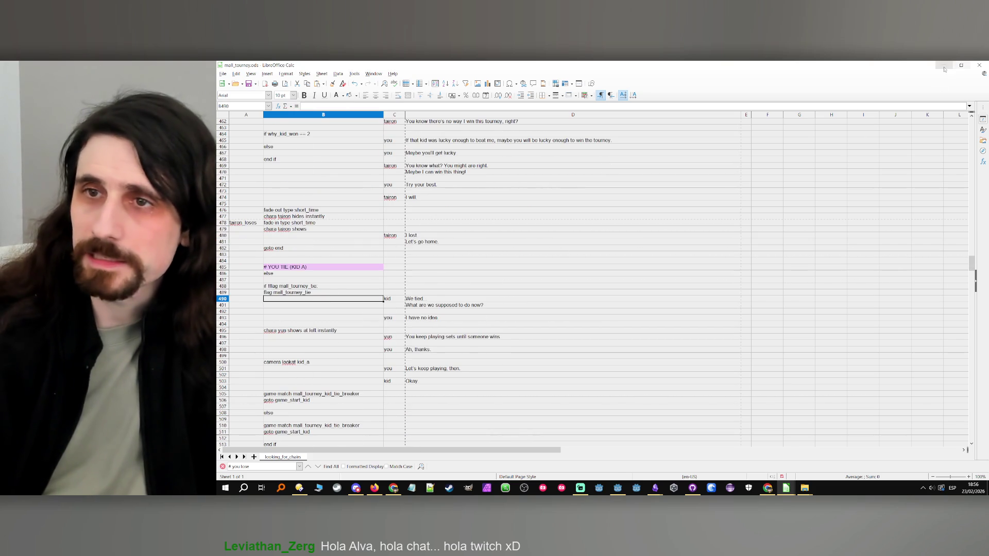
click(943, 65)
- Filter the scripts list for 'flags', open flags.gd and go to the keyboard_switches line
double_click(261, 361)
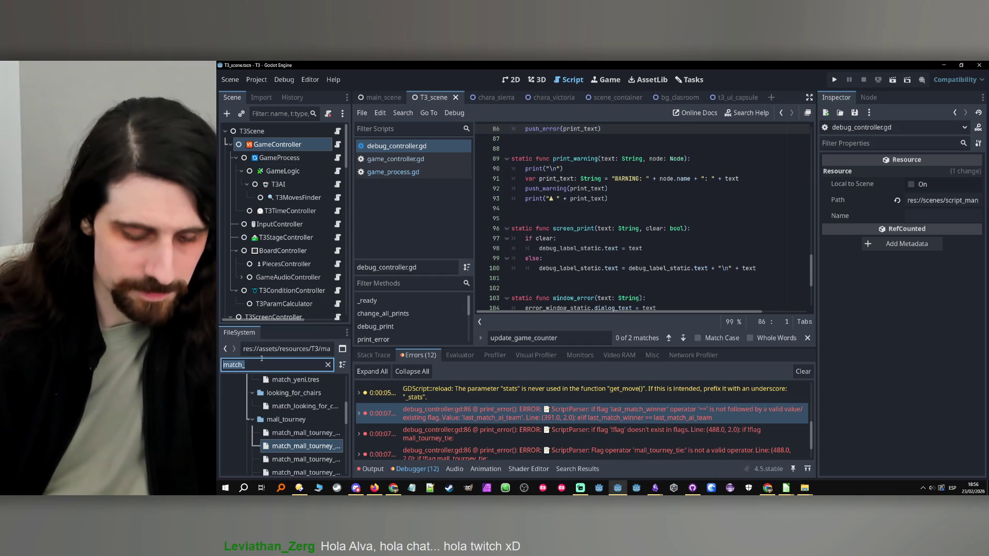
text(flags)
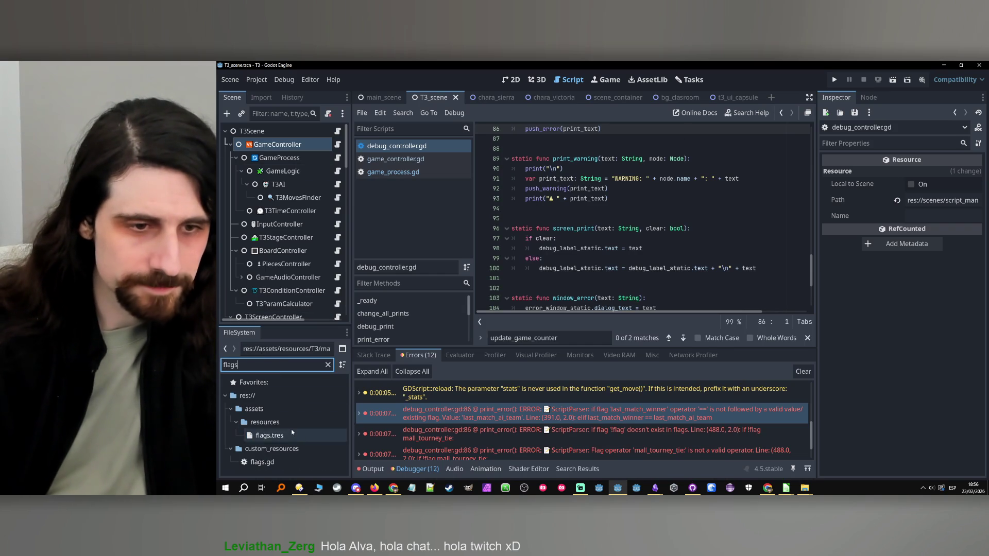
double_click(261, 462)
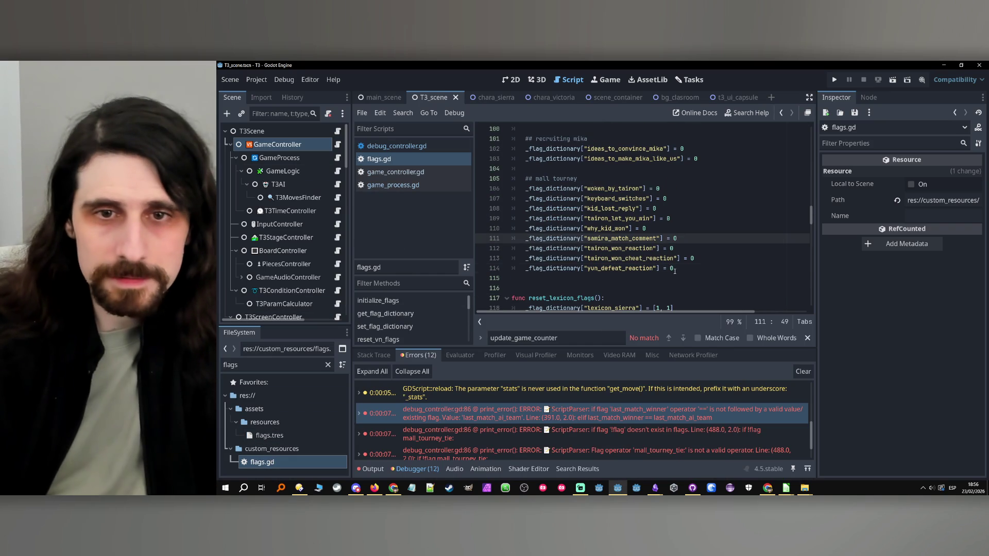
click(664, 267)
click(665, 229)
click(674, 222)
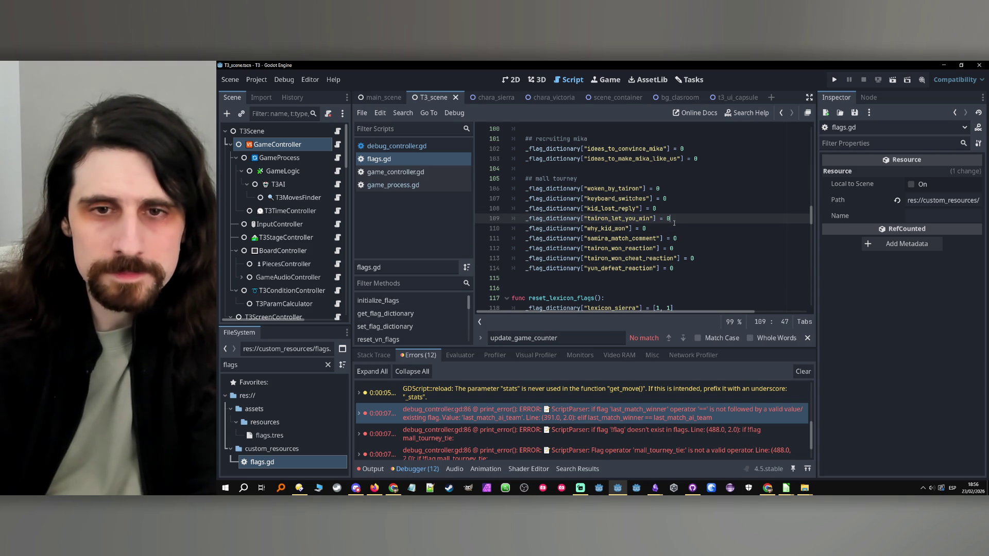
click(671, 212)
click(673, 204)
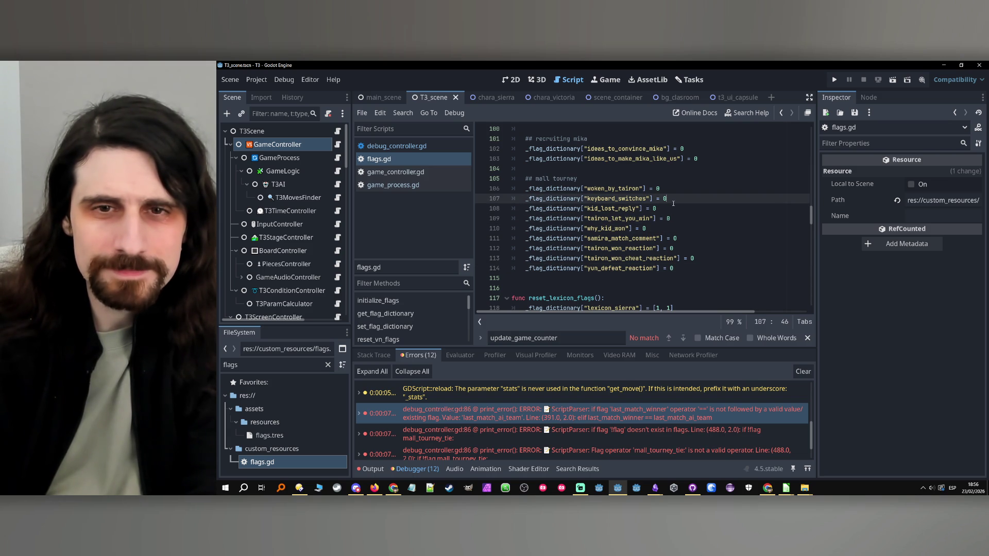
- Copy the keyboard_switches line below itself and rename the copy to mall_tourney_tie, set to 0
key(Return)
key(Return)
text(mall_tourney_tie)
key(Up)
key(Up)
key(End)
key(shift+Home)
key(ctrl+c)
key(Down)
key(ctrl+v)
key(Down)
key(shift+Home)
key(shift+Home)
key(BackSpace)
key(BackSpace)
double_click(612, 209)
key(ctrl+v)
click(740, 219)
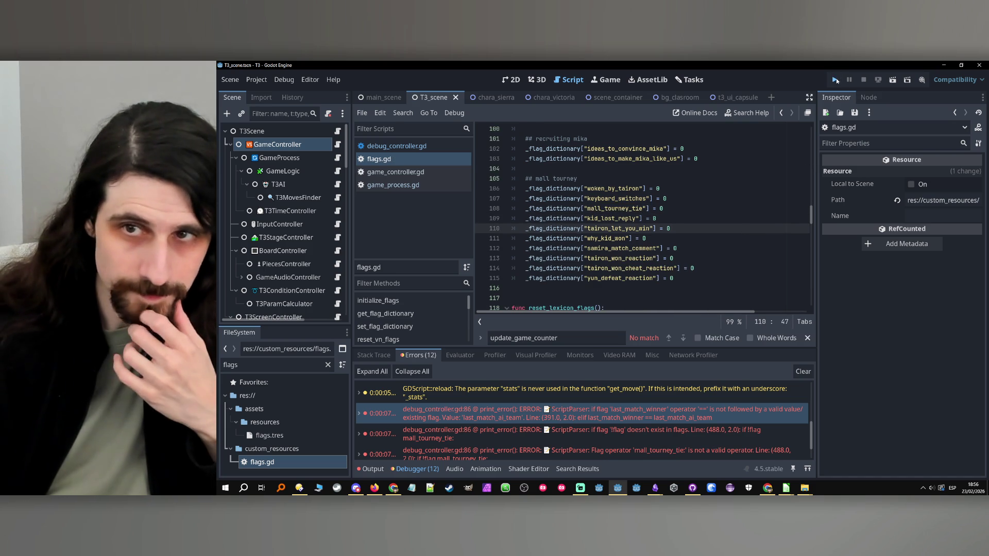
- Run the project, read the ScriptParser errors in Debugger > Errors, then stop the game
click(834, 80)
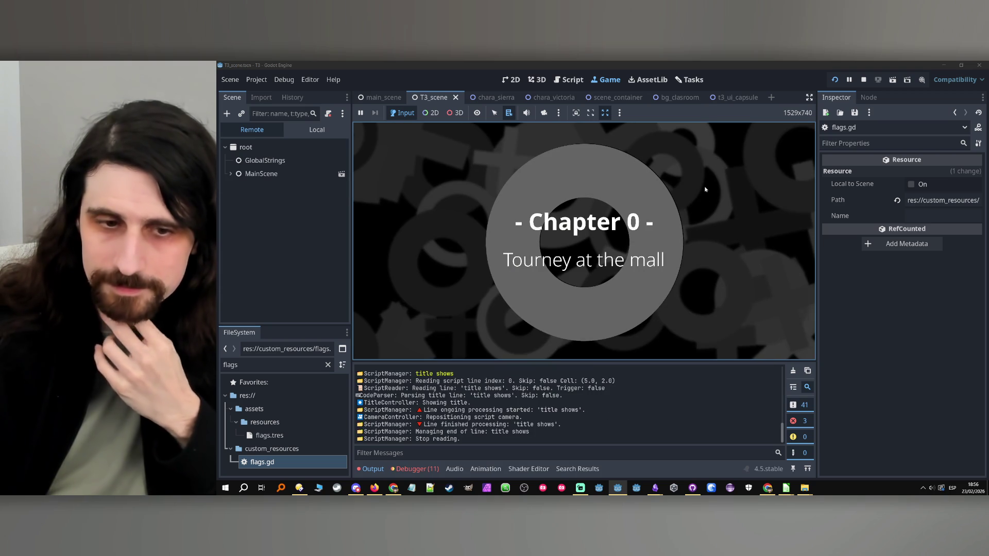
click(417, 469)
scroll(648, 420, down, 5)
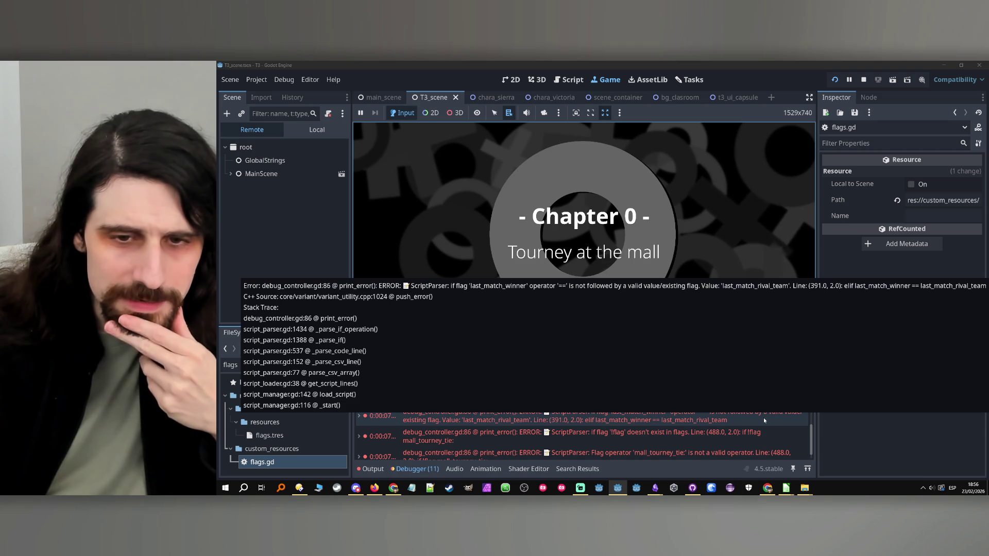
click(863, 79)
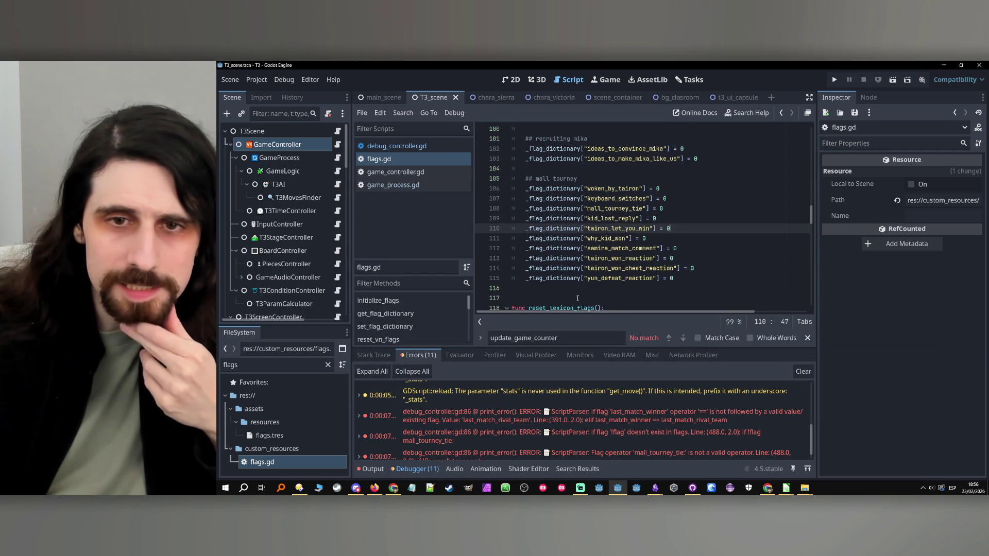
- Search flags.gd for last_game_human and go to the end of the last_game_human_team line
double_click(565, 338)
text(last)
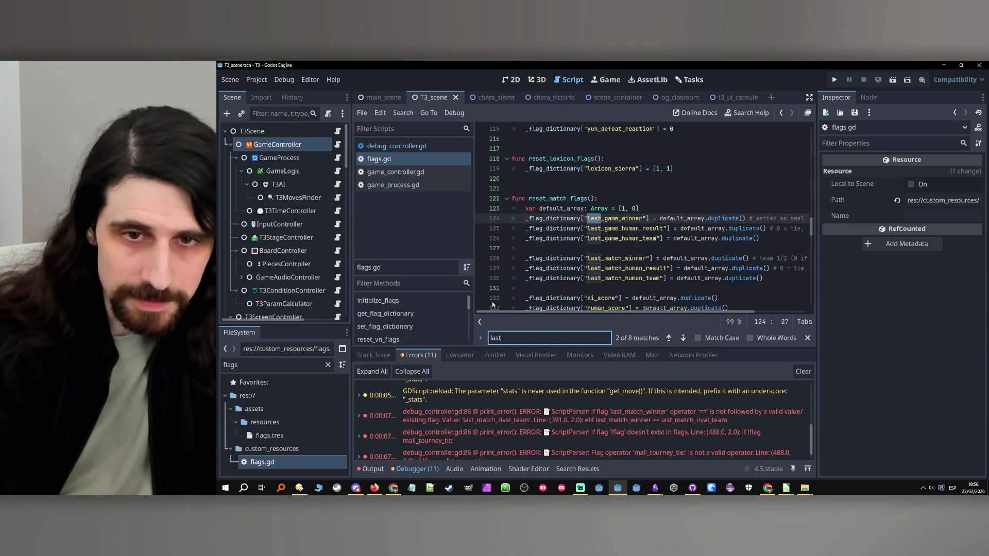
text(_game_)
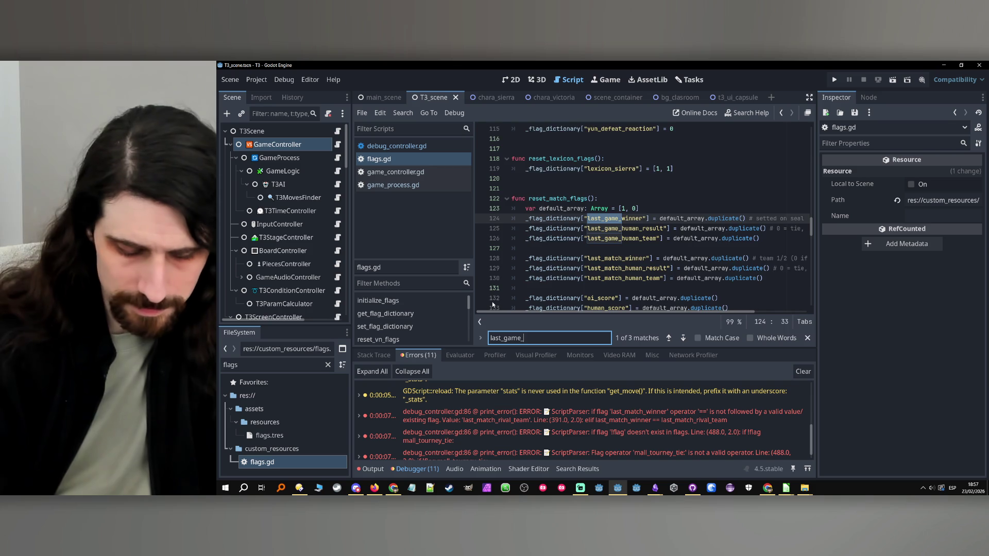
text(human)
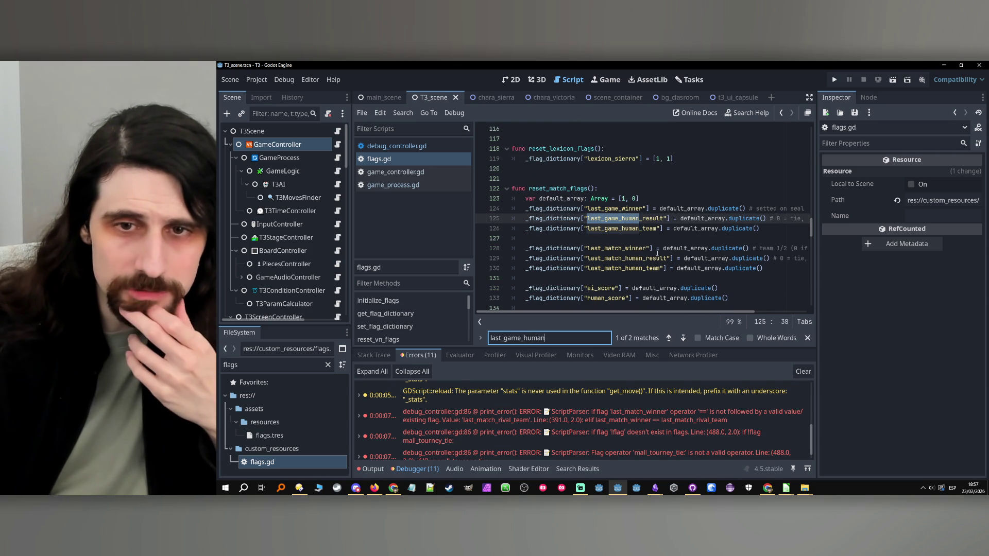
scroll(654, 251, down, 1)
scroll(659, 236, up, 1)
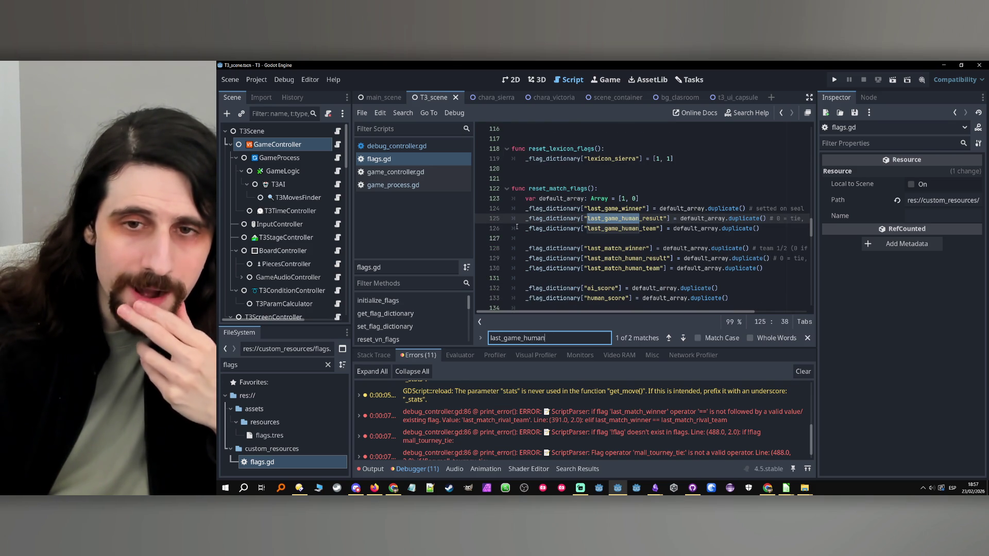
click(531, 233)
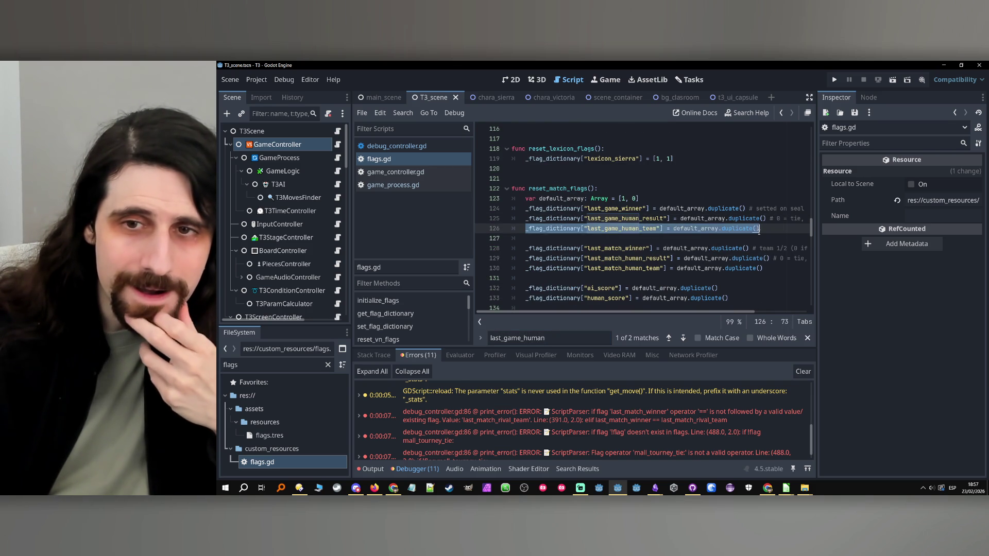
key(End)
- Bring mall_tourney.ods forward, review B391's last_match_winner condition, then minimize Calc
mouse_move(786, 488)
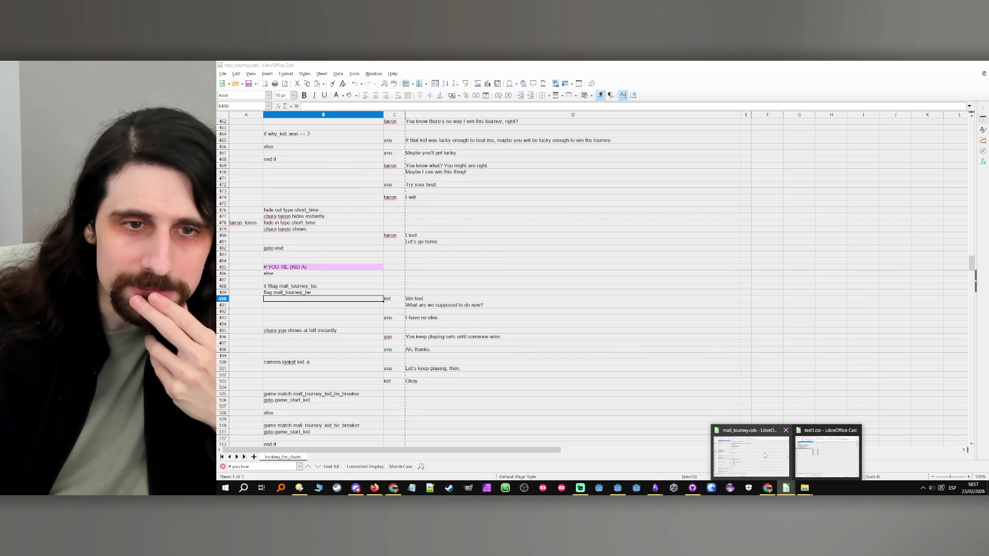
click(765, 455)
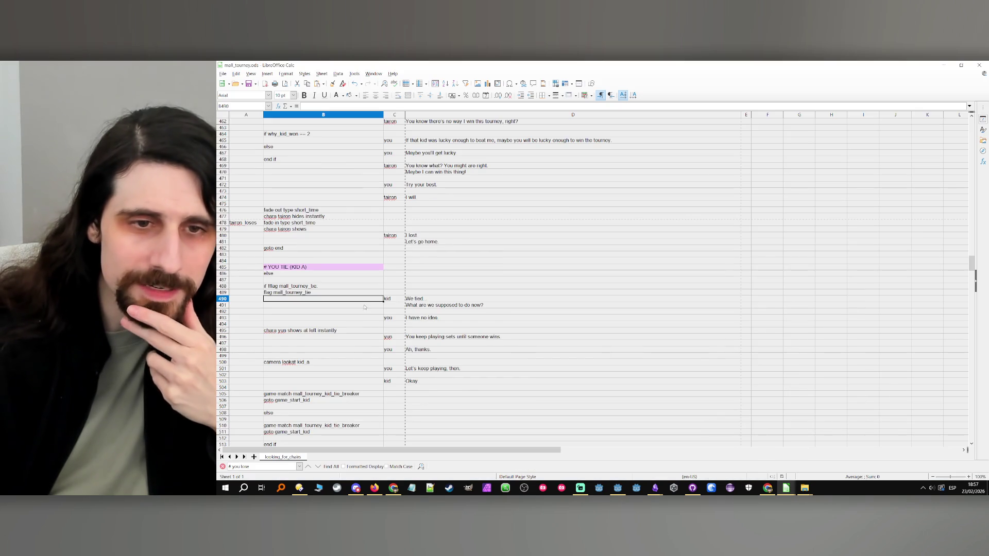
key(Up)
key(Up)
scroll(355, 296, up, 11)
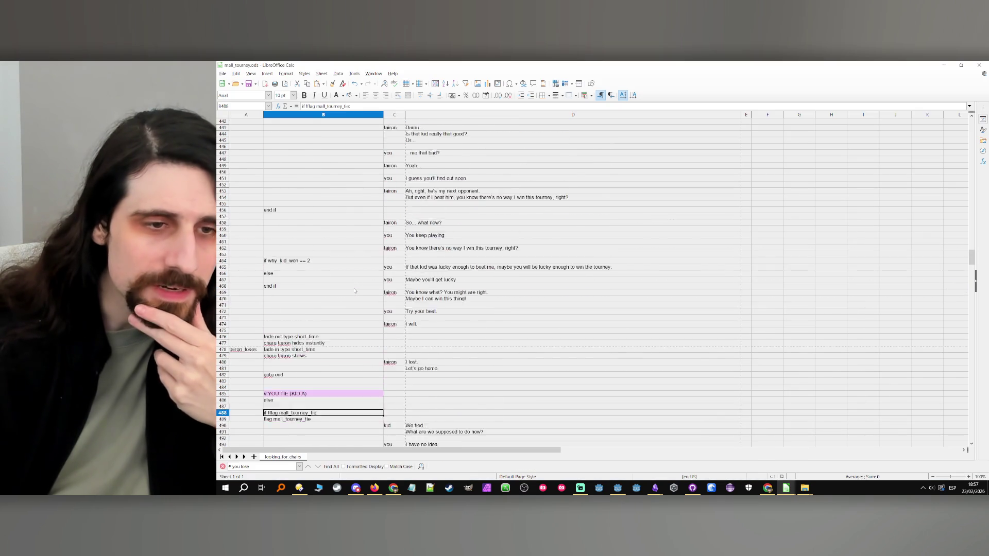
scroll(353, 294, up, 20)
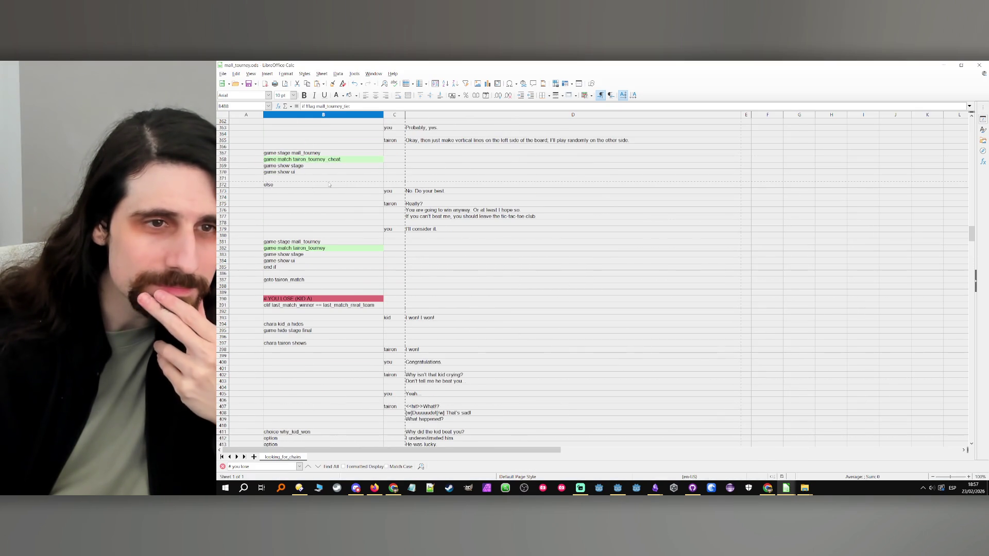
double_click(315, 305)
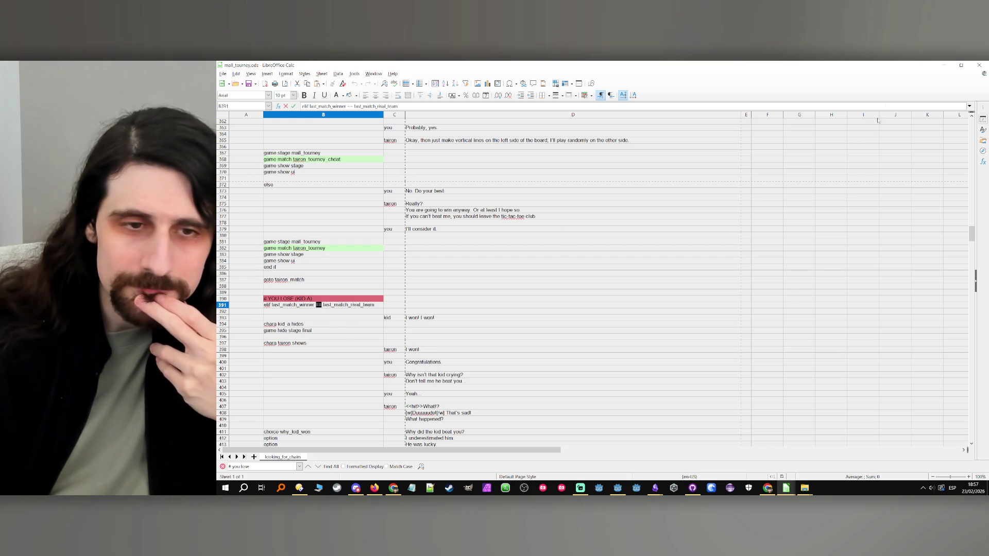
click(943, 65)
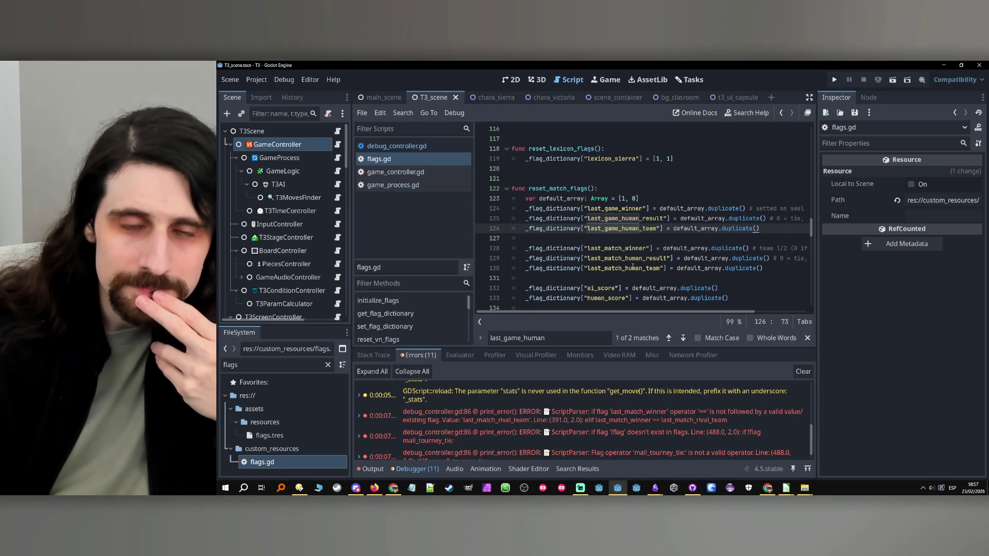
- Duplicate the last_match_human_team reset line in flags.gd and rename the copy last_match_ai_team
double_click(626, 250)
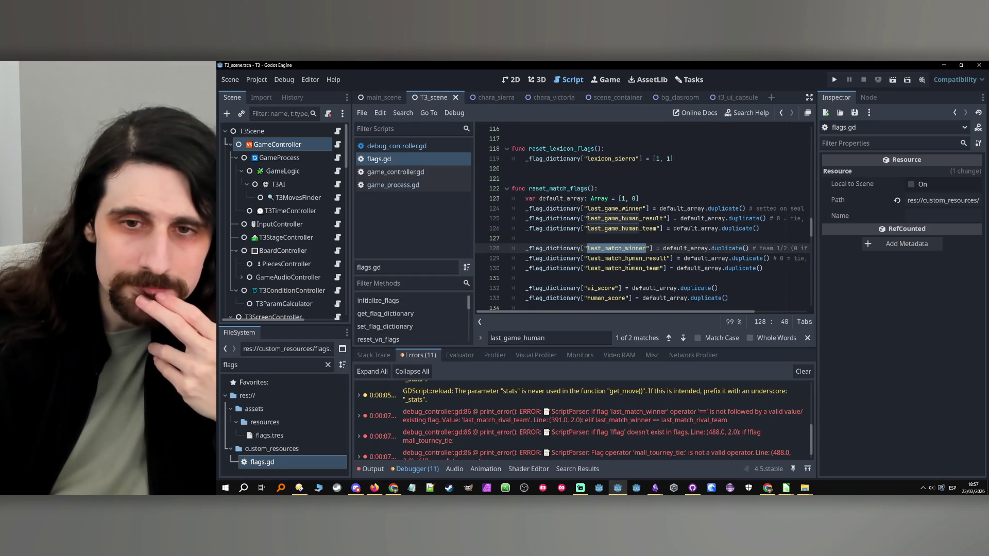
drag(763, 268, 672, 268)
drag(606, 271, 525, 269)
key(End)
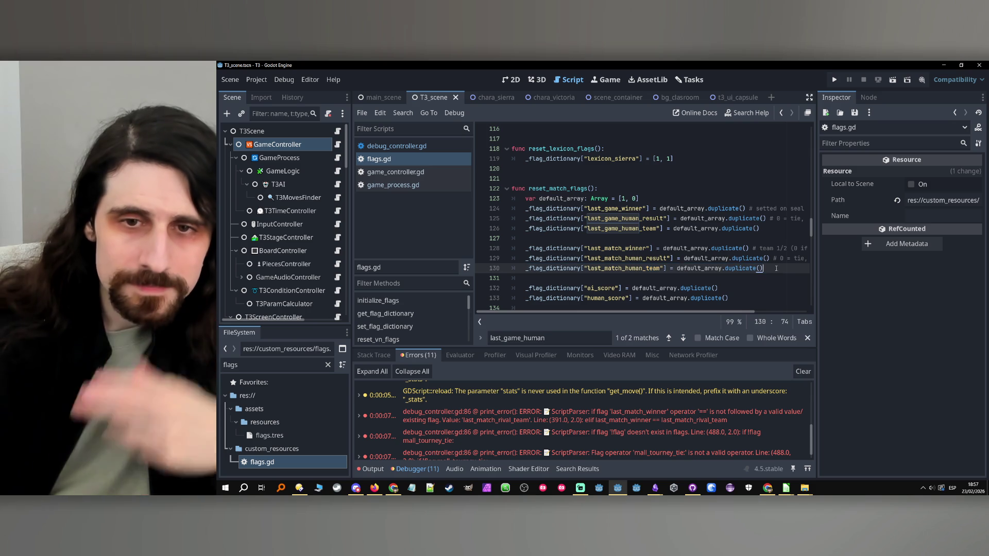
key(Return)
key(ctrl+v)
click(642, 278)
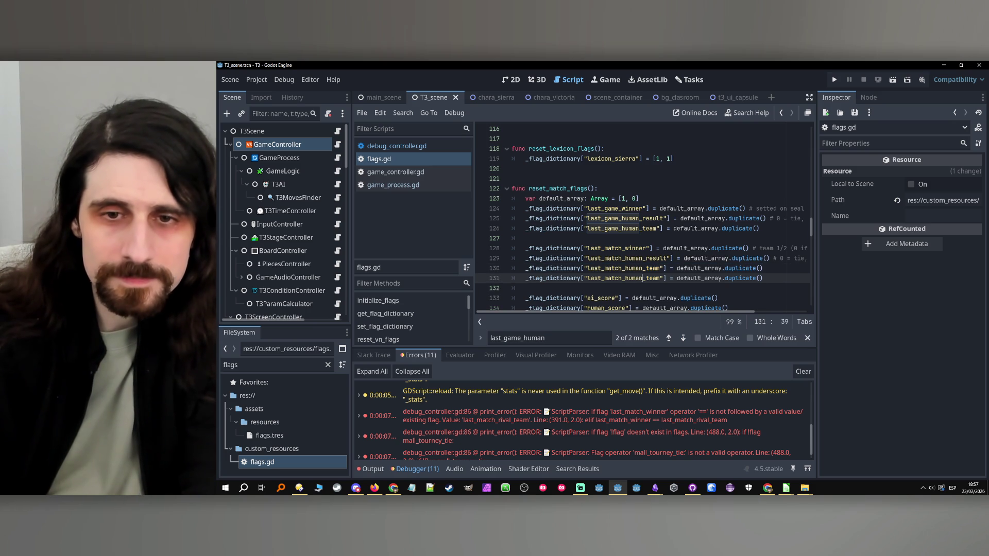
text(ai)
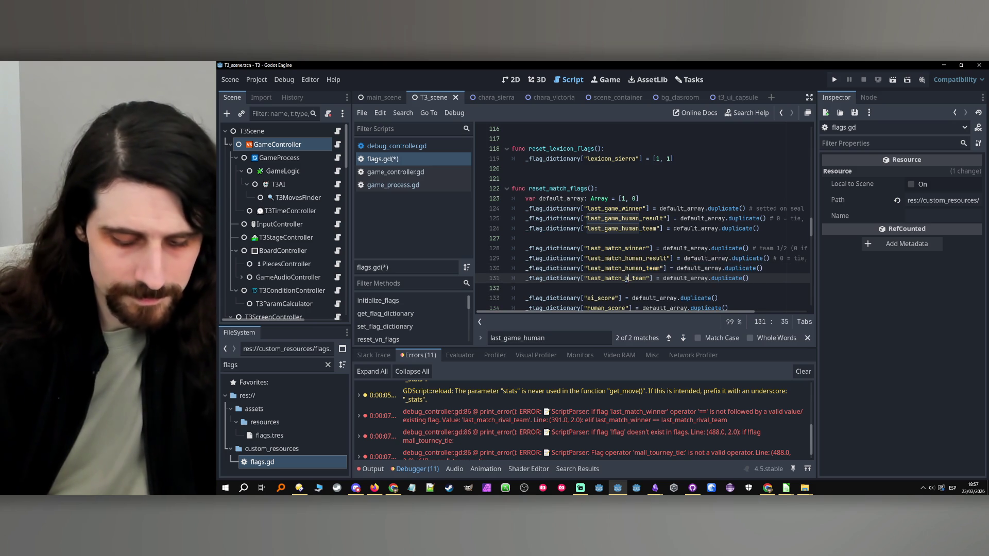
key(Right)
key(Right)
key(Right)
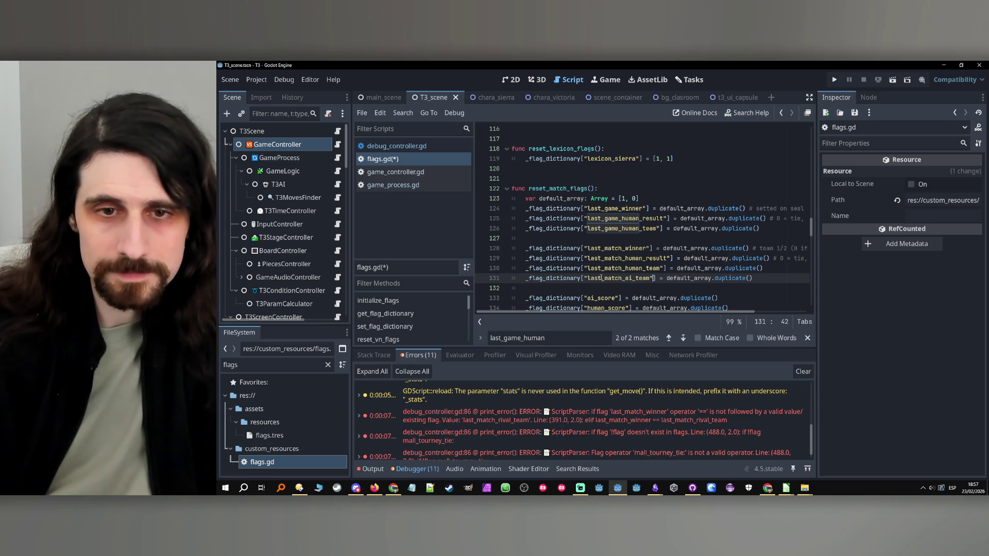
double_click(612, 279)
- Search game_controller.gd for last_match_human_team, then open game_process.gd
double_click(626, 268)
key(ctrl+c)
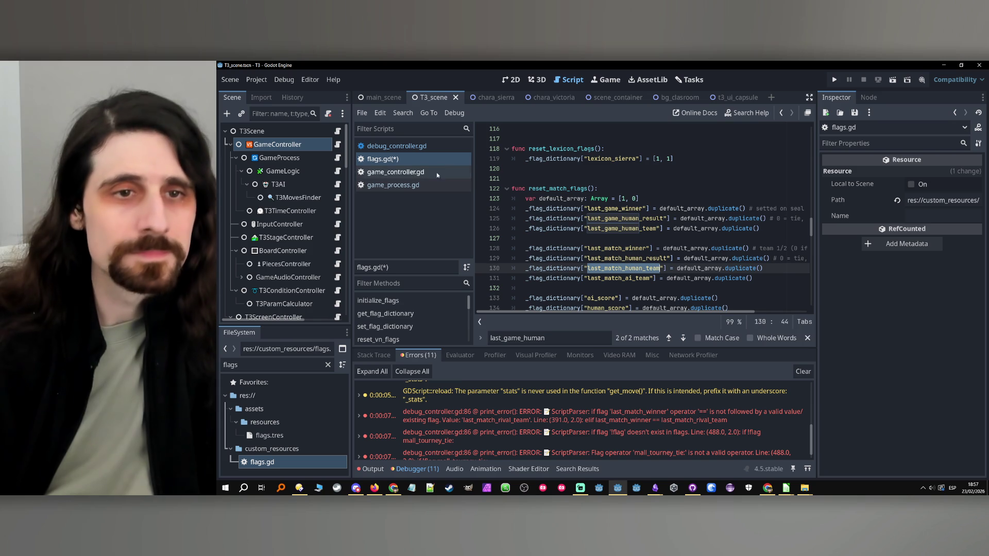
click(337, 145)
key(ctrl+f)
key(ctrl+v)
click(337, 158)
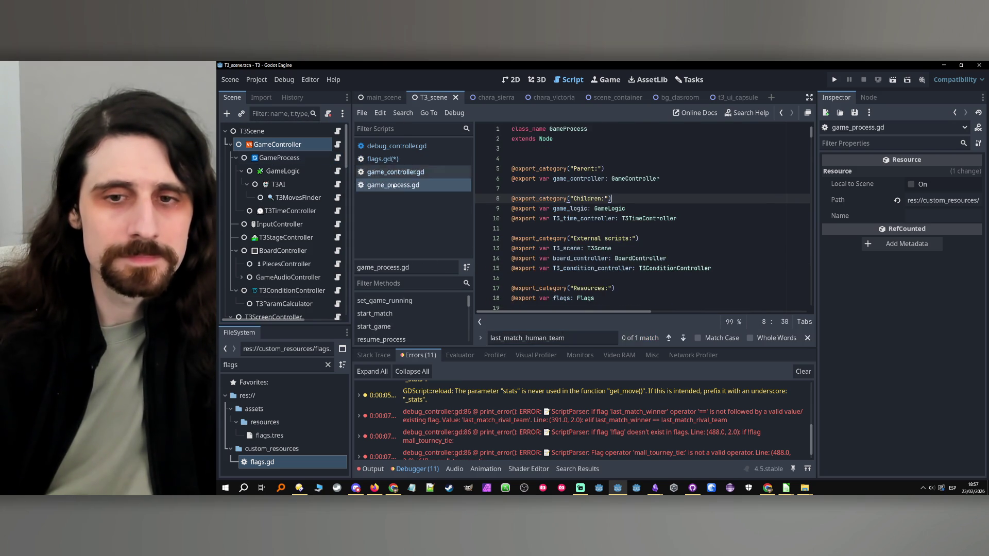
- Duplicate the last_match_human_team setter line on line 238 of game_process.gd
click(682, 338)
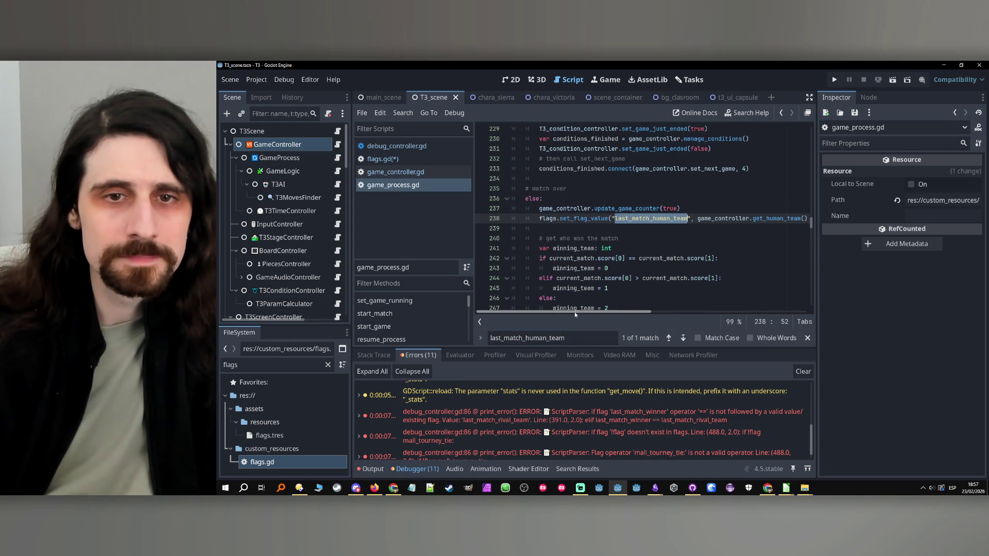
key(End)
key(Home)
click(485, 216)
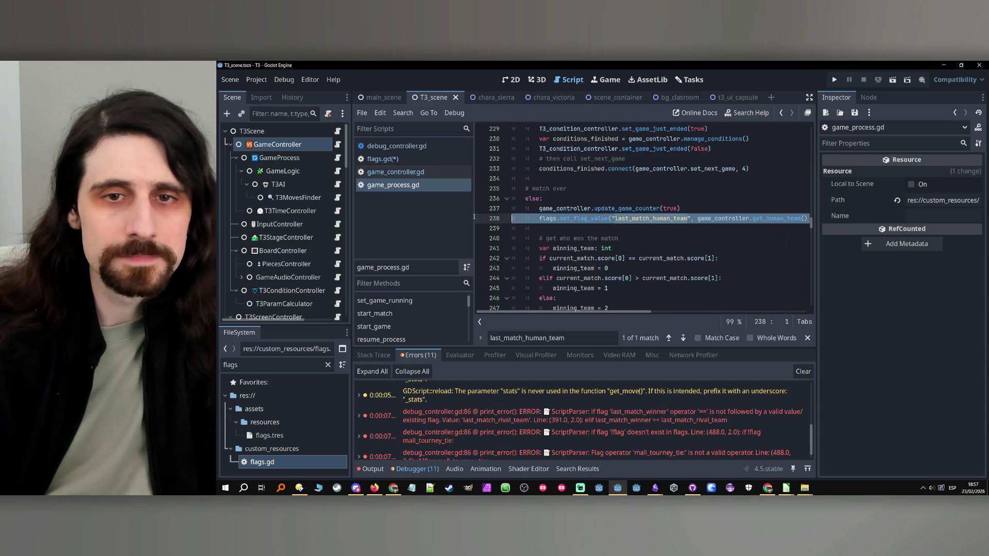
click(546, 227)
key(Return)
text(flags.set_flag_value("last_match_human_team", game_controller.get_human_team()))
- Make the copy set last_match_ai_team from get_AI_team(), save all scripts, and minimize Godot
click(644, 228)
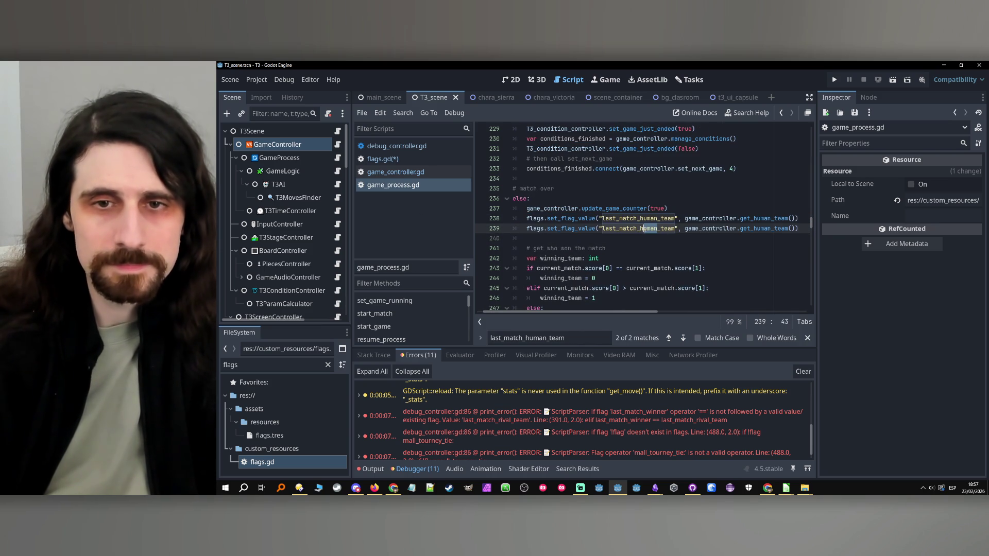
key(BackSpace)
text(ai)
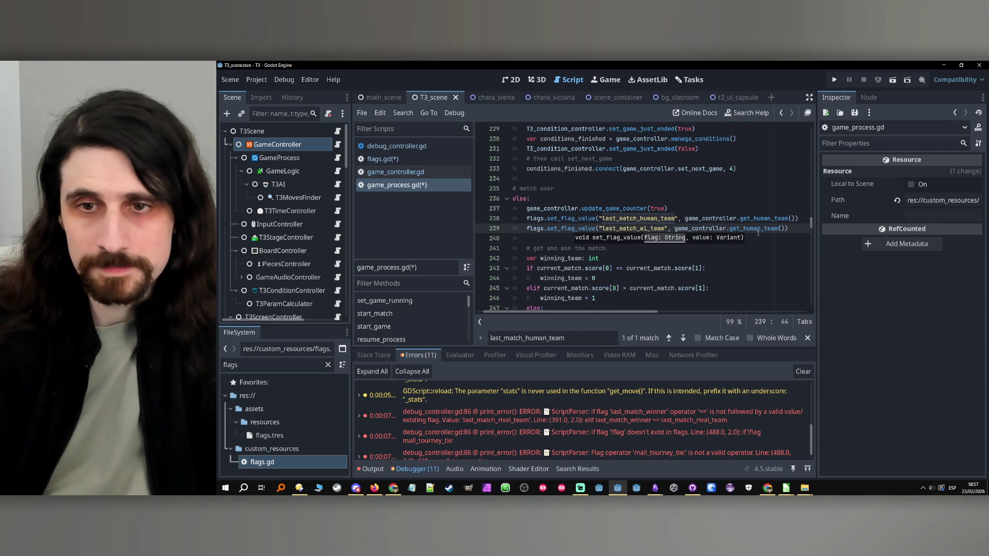
click(757, 228)
drag(743, 228, 759, 228)
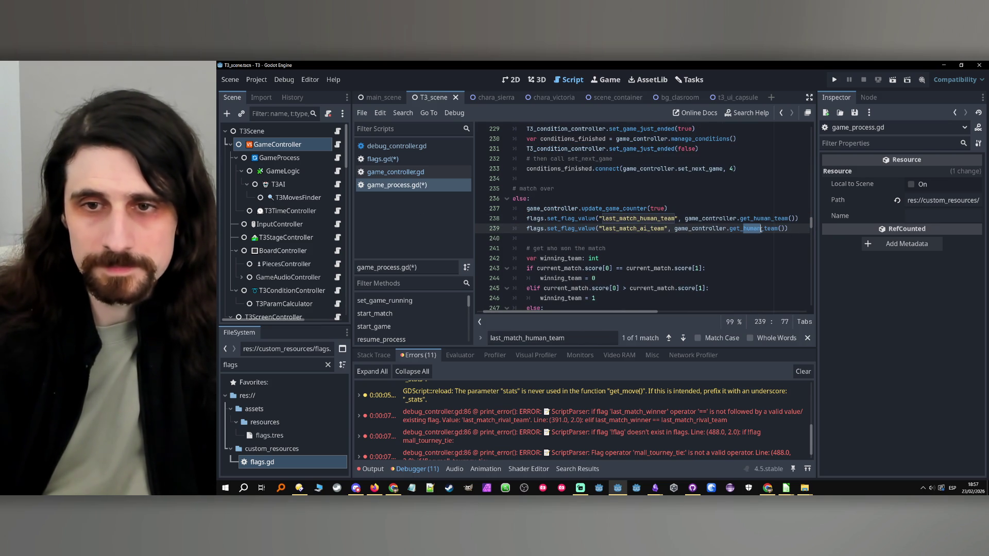
text(ai)
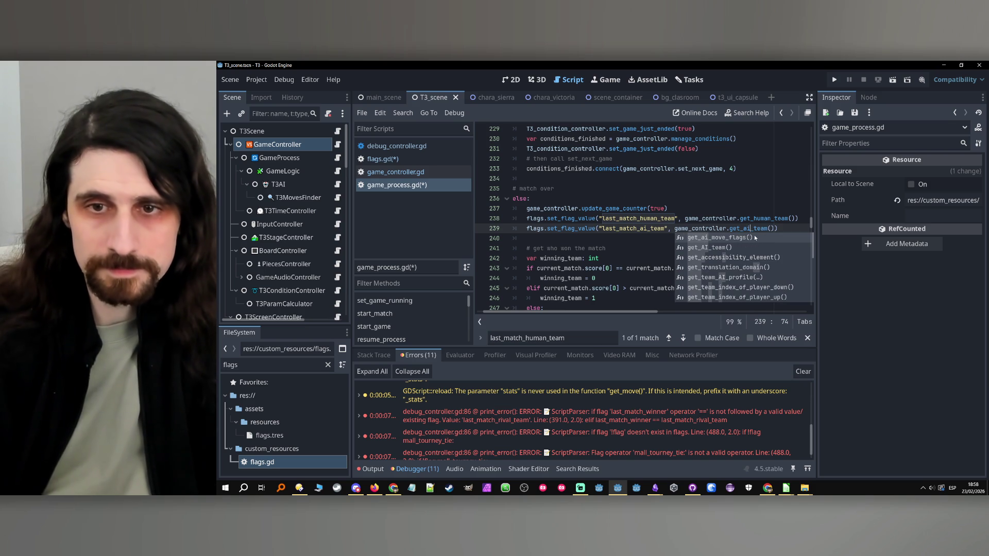
click(727, 247)
click(661, 228)
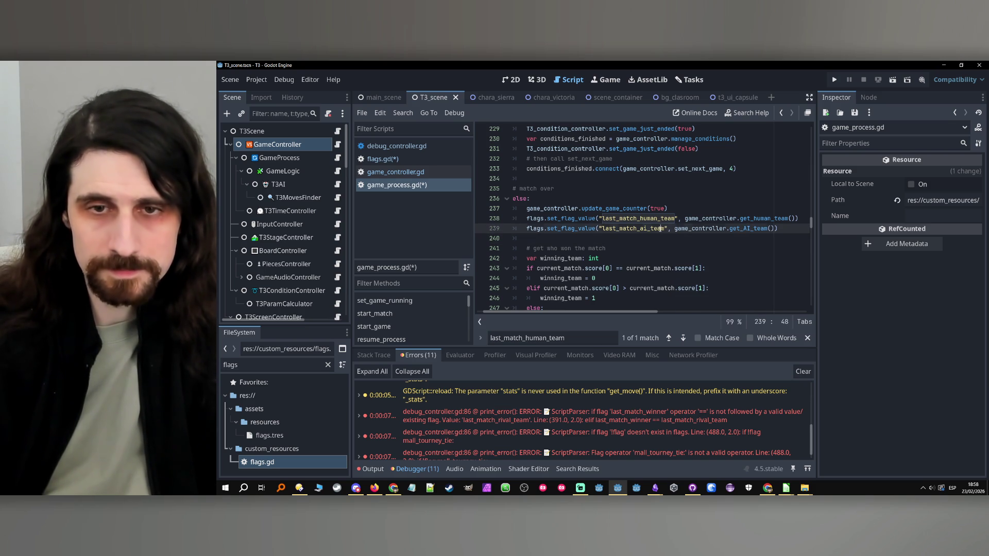
key(ctrl+s)
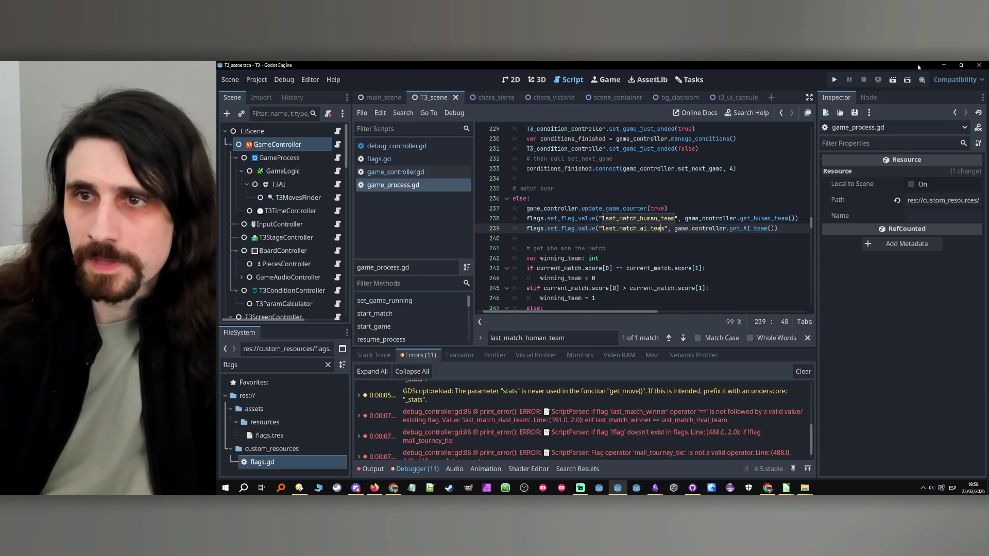
click(943, 65)
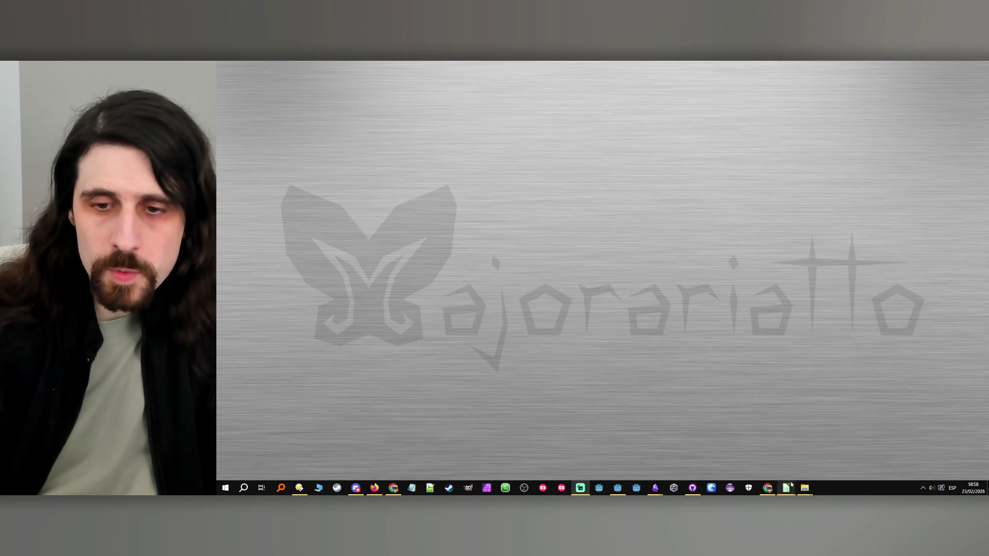
- Restore Godot, run the game, and stop it after it loads
key(alt+Tab)
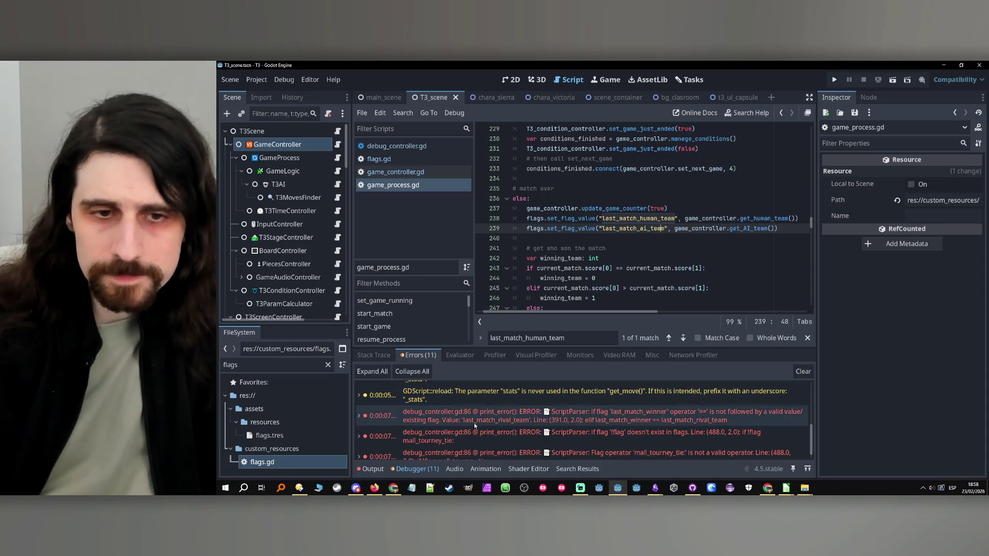
click(833, 79)
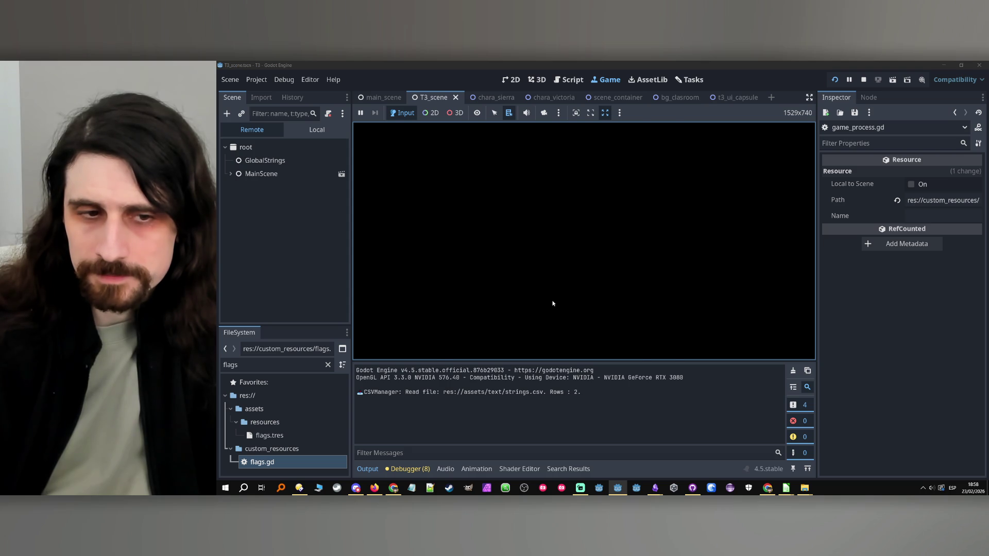
scroll(478, 425, down, 1)
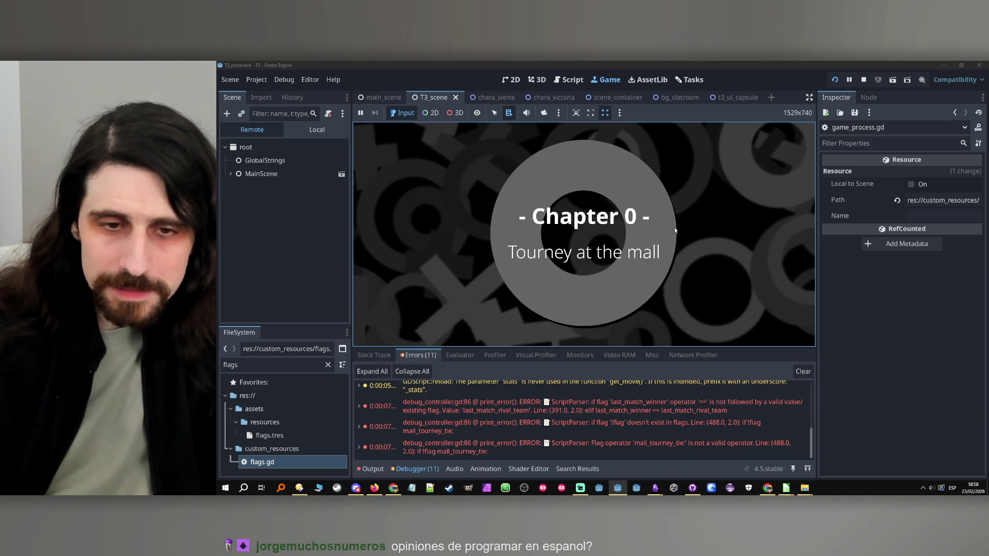
click(863, 80)
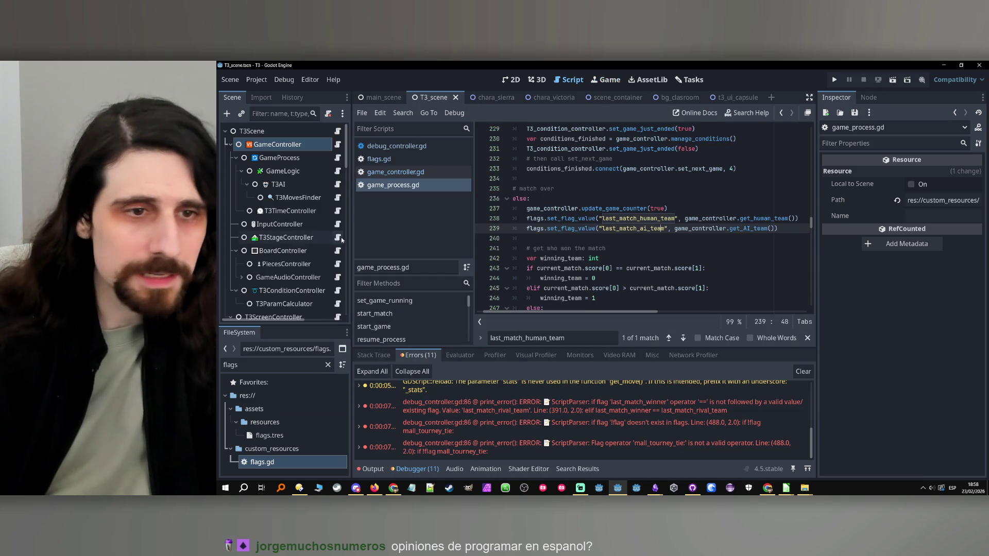
- Open flags.gd to check the last_match_human_team and last_match_ai_team names on lines 130–131
double_click(262, 462)
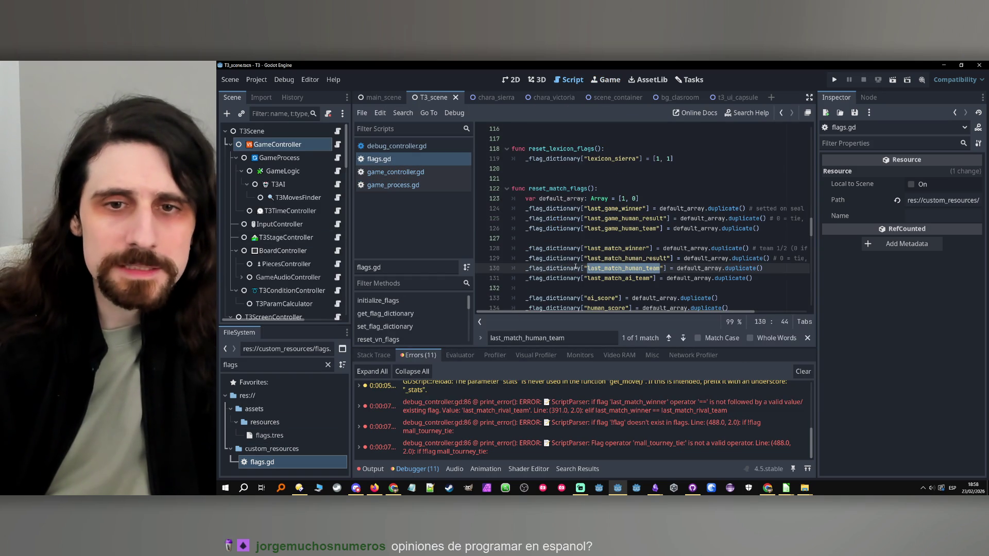
click(646, 268)
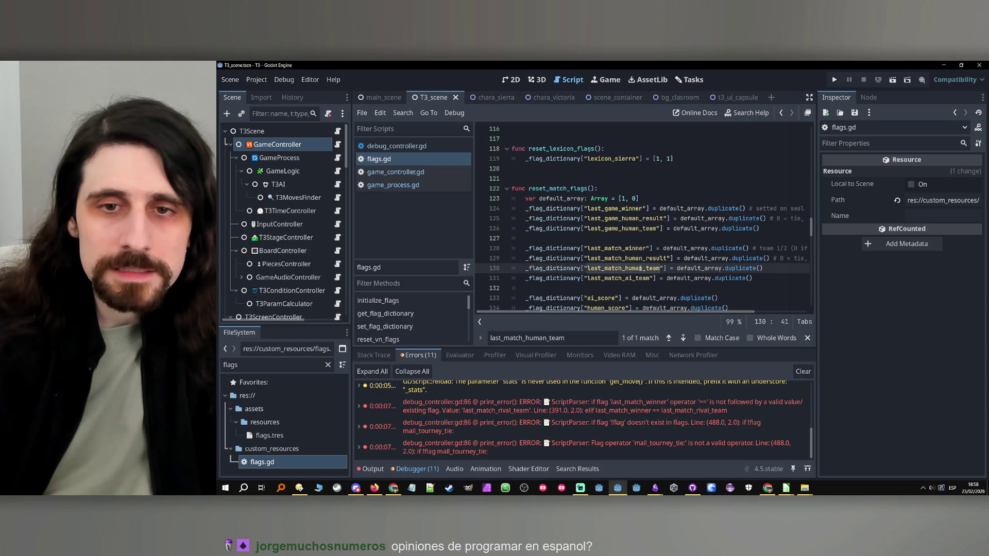
click(618, 278)
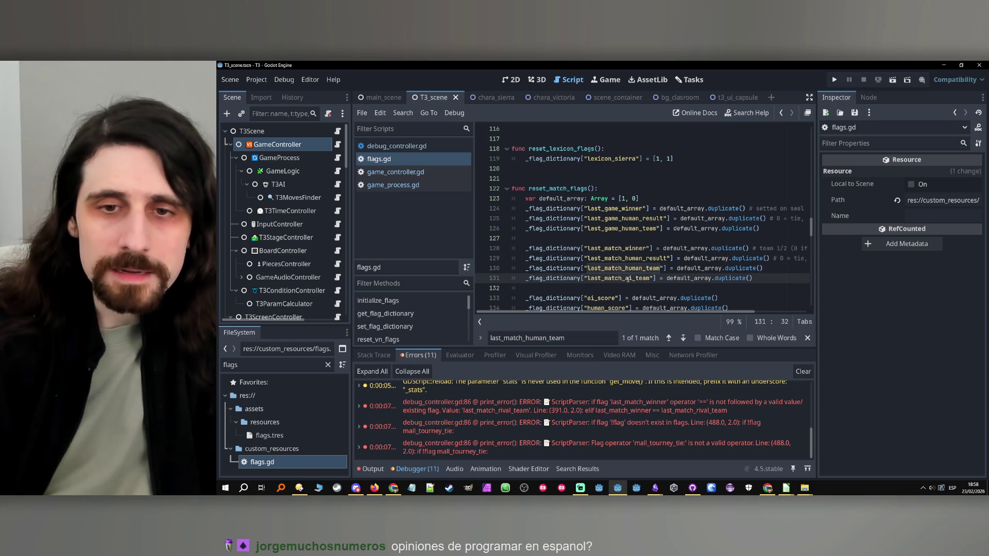
click(786, 488)
- Change 'rival' to 'ai' in B391's condition, then rerun the game in Godot
mouse_move(830, 456)
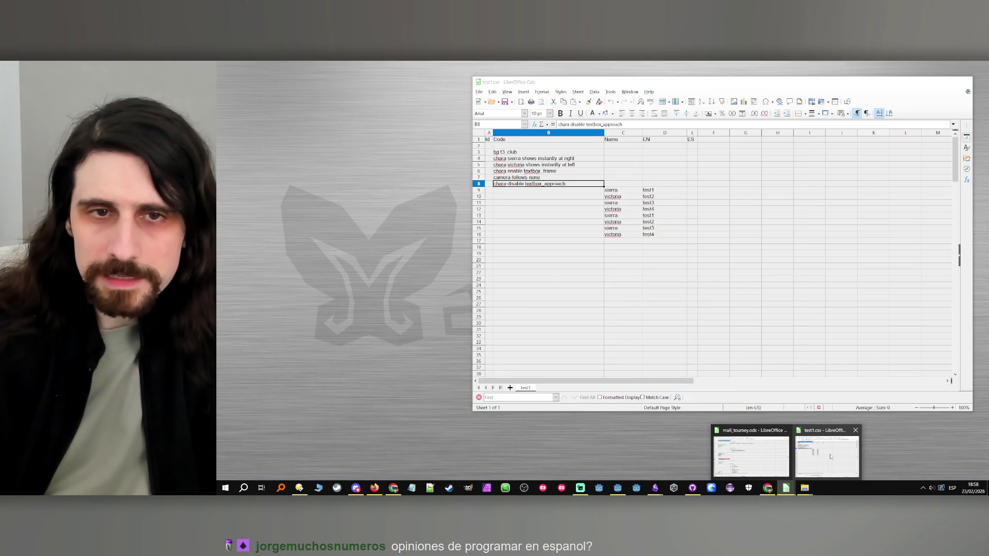
click(751, 457)
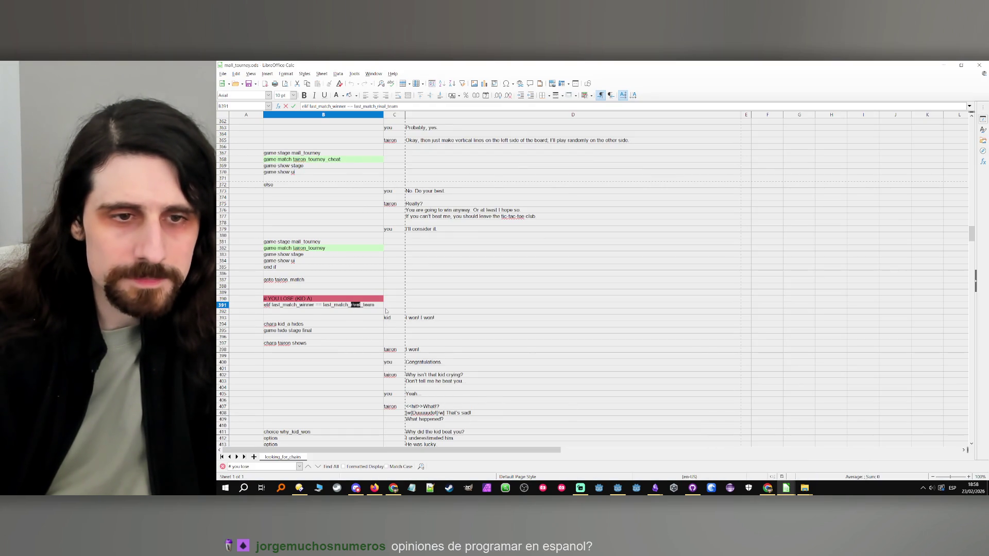
key(shift+Left)
key(shift+Left)
key(shift+Left)
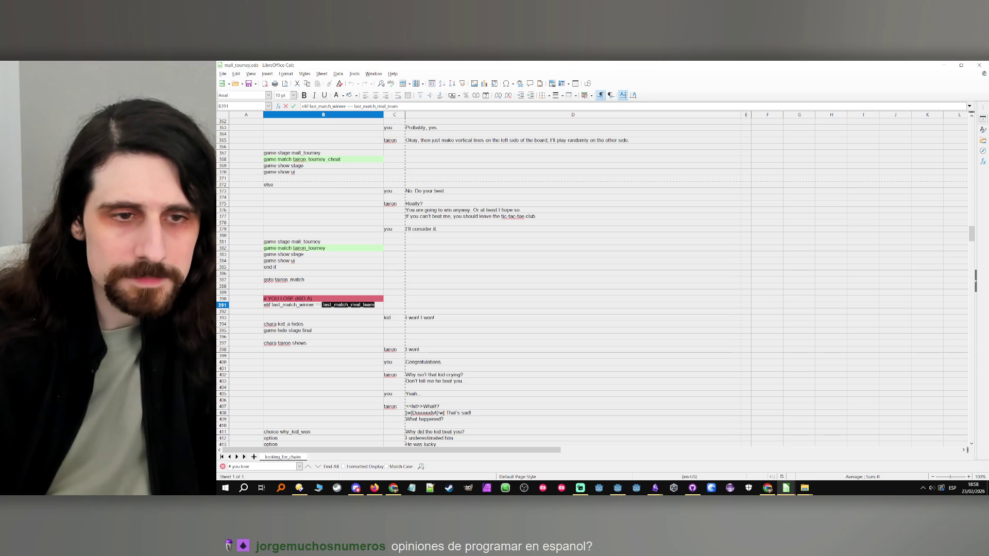
click(354, 304)
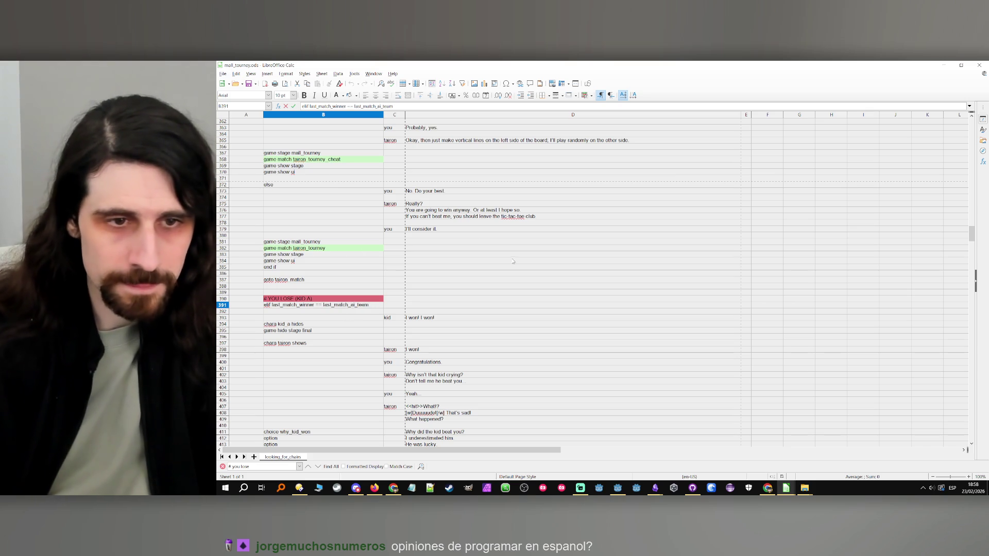
text(ai)
click(353, 338)
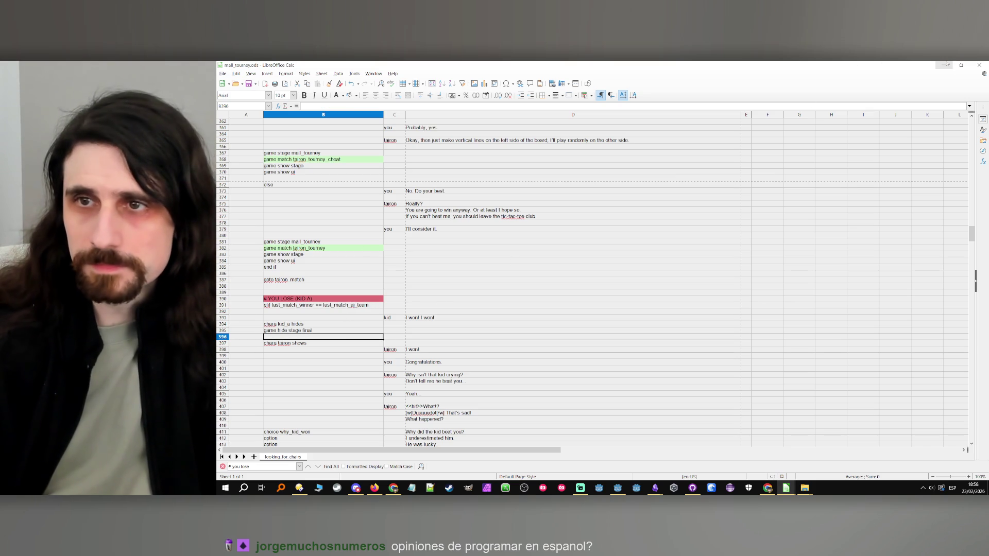
click(943, 65)
click(837, 80)
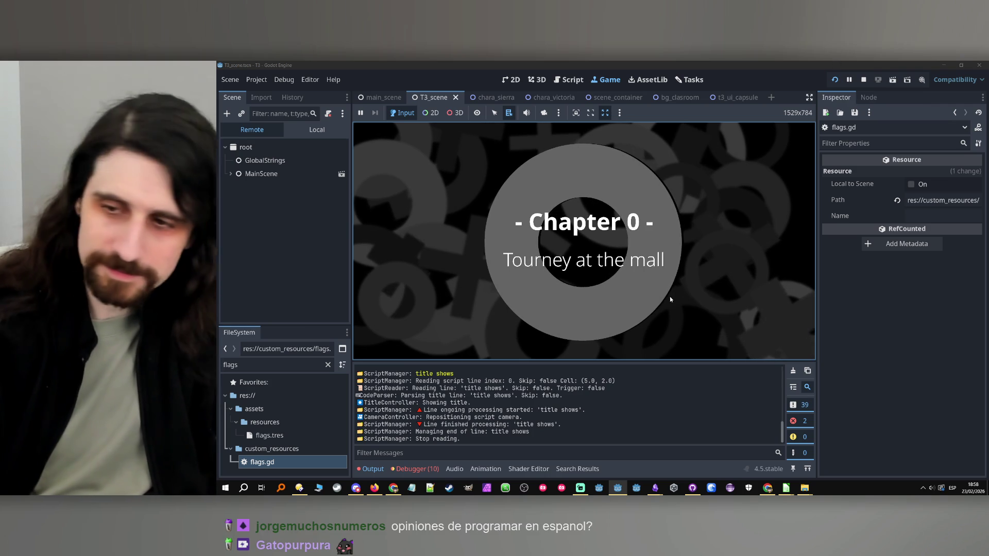
- Skip the Chapter 0 title card, stop with F8, and review the two remaining mall_tourney_tie errors
click(650, 236)
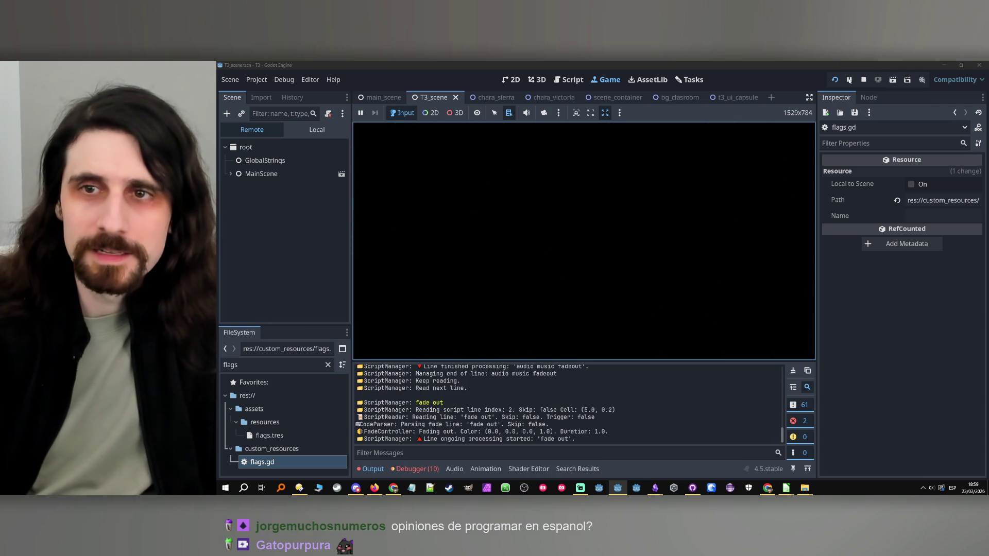
key(F8)
click(422, 469)
click(460, 356)
click(421, 356)
scroll(582, 417, down, 3)
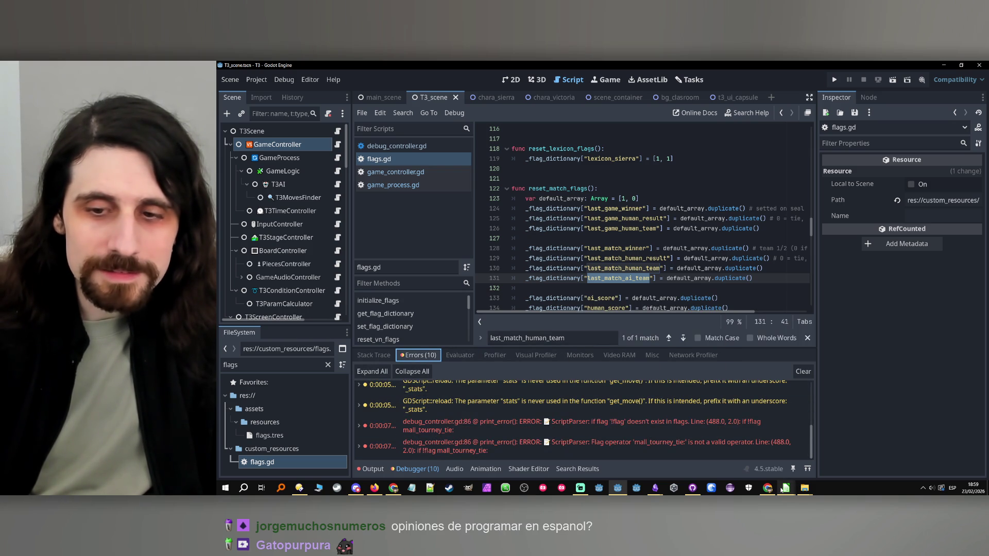
mouse_move(786, 487)
mouse_move(829, 455)
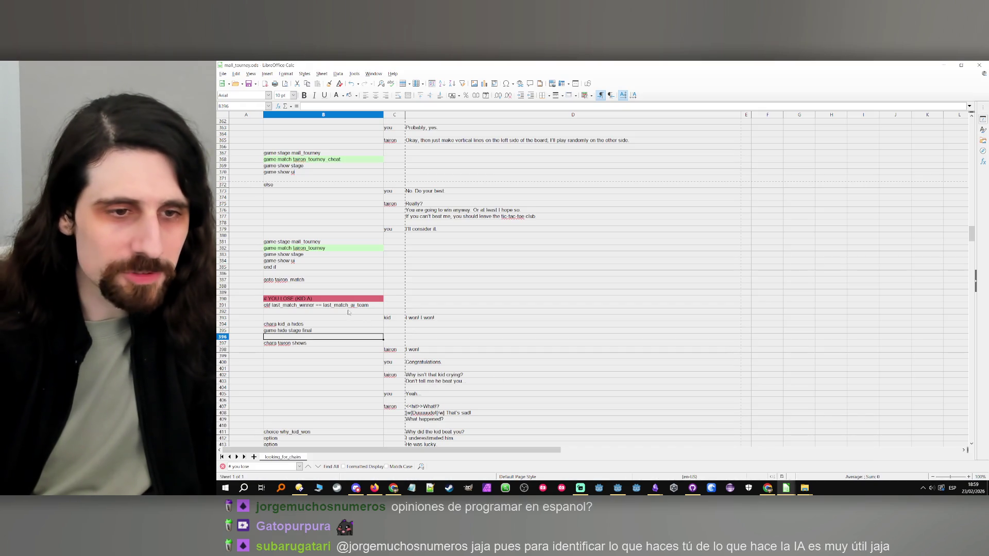
- In mall_tourney.ods, change B488 from the ! negation to 'if flag mall_tourney_tie == false'
click(751, 455)
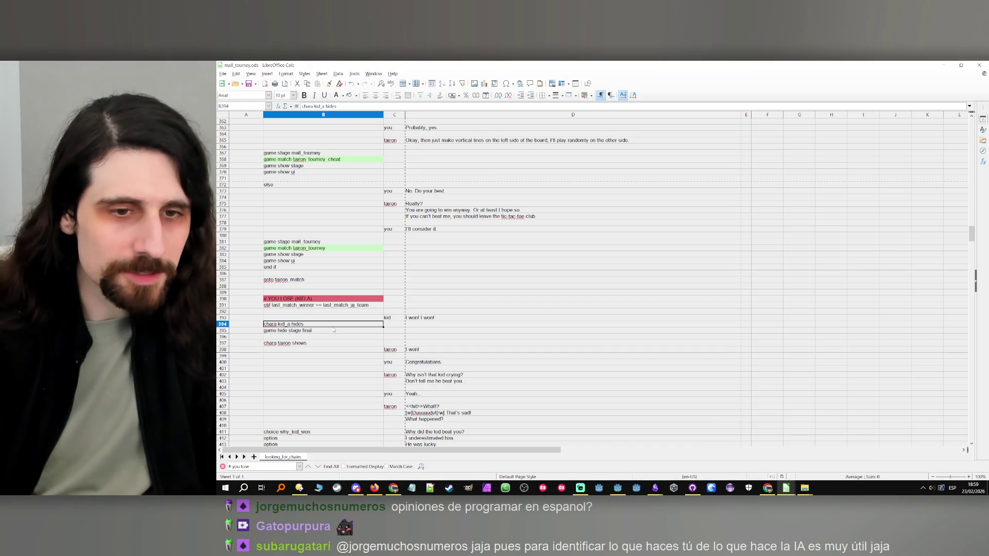
click(343, 307)
scroll(345, 311, down, 16)
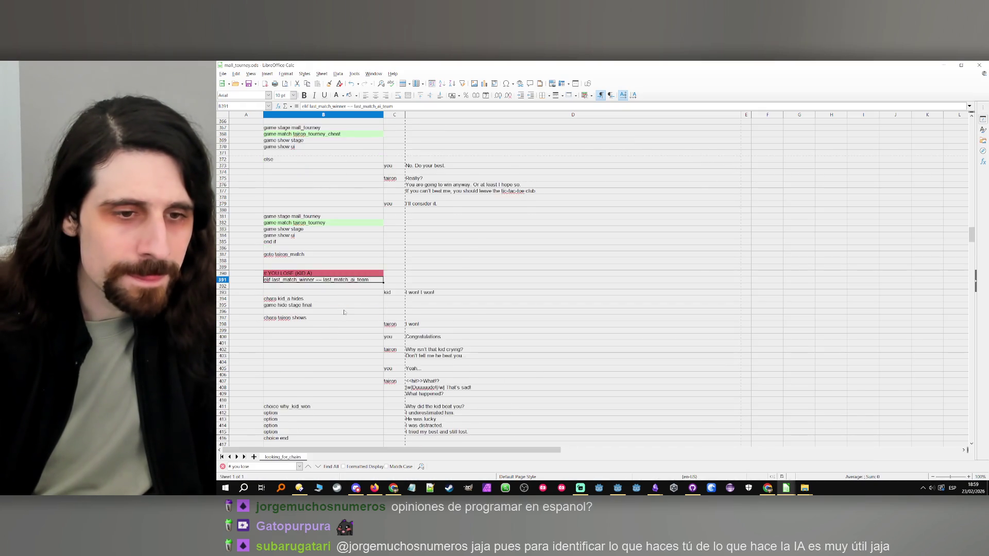
scroll(349, 317, down, 16)
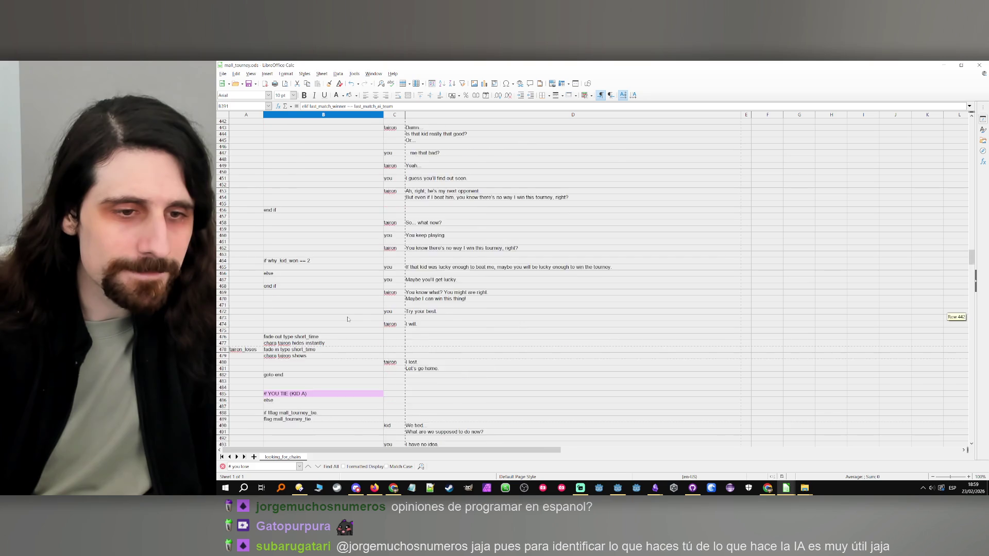
double_click(344, 317)
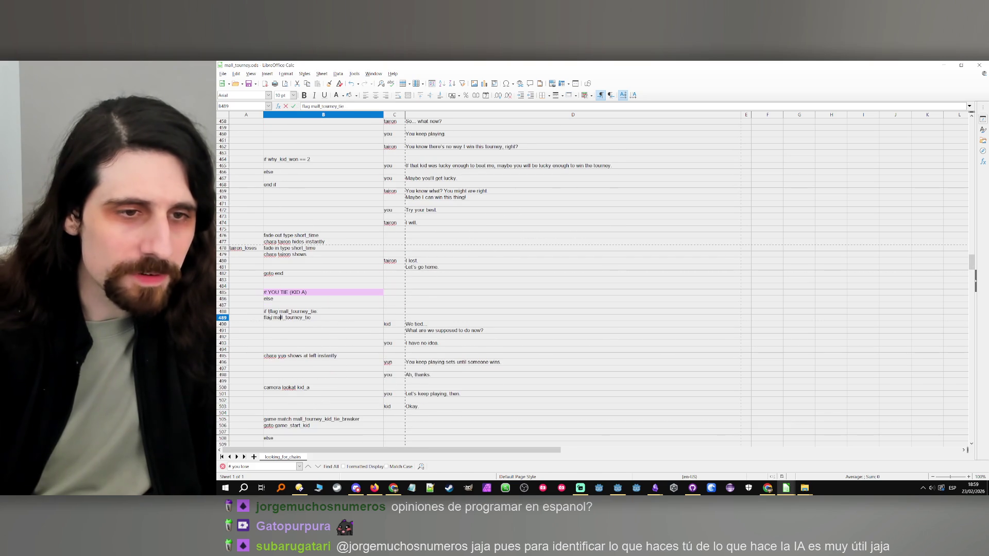
double_click(344, 312)
key(BackSpace)
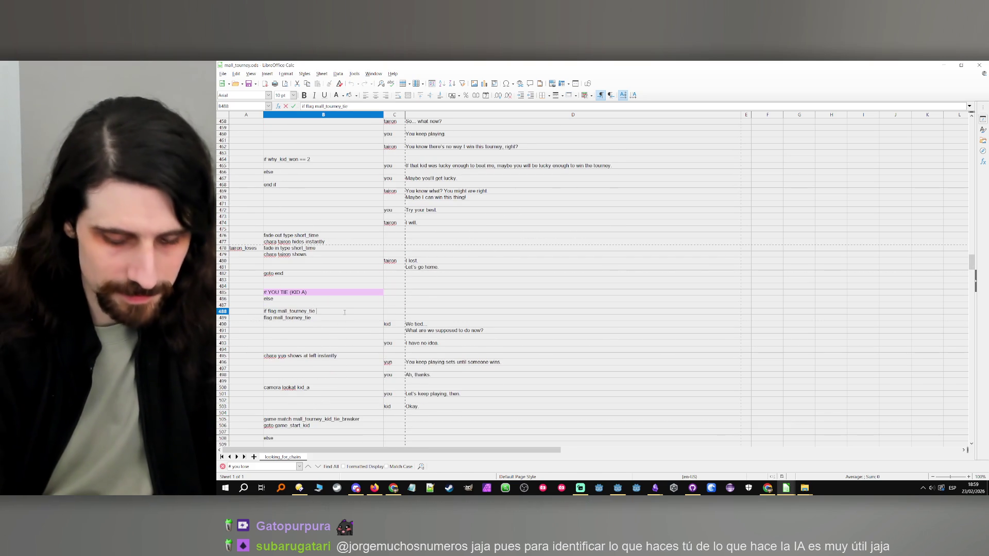
text(==false)
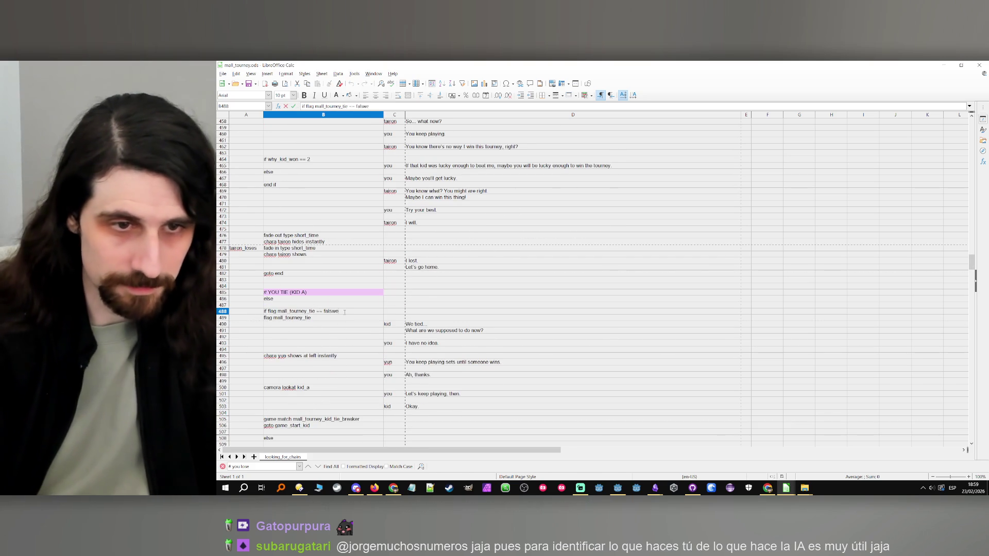
click(361, 330)
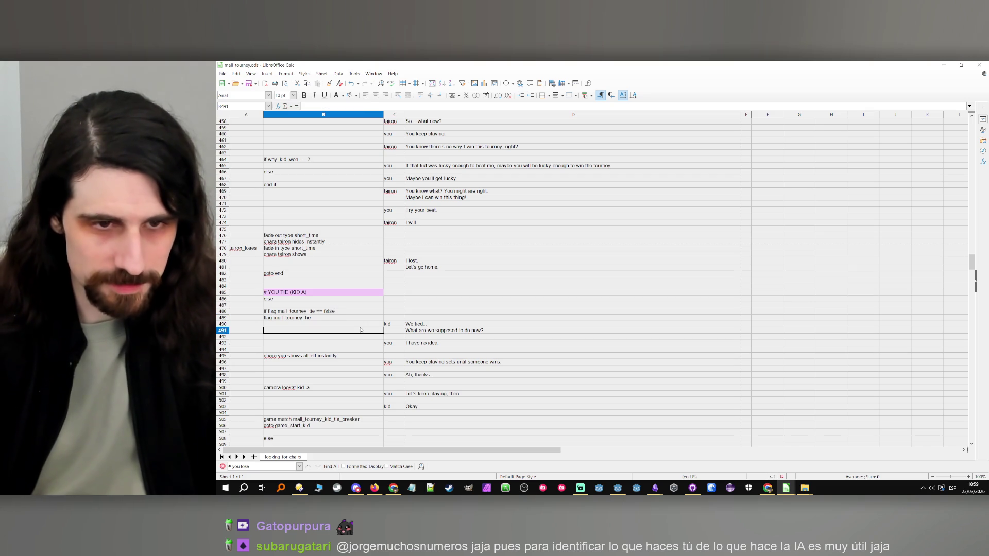
click(361, 343)
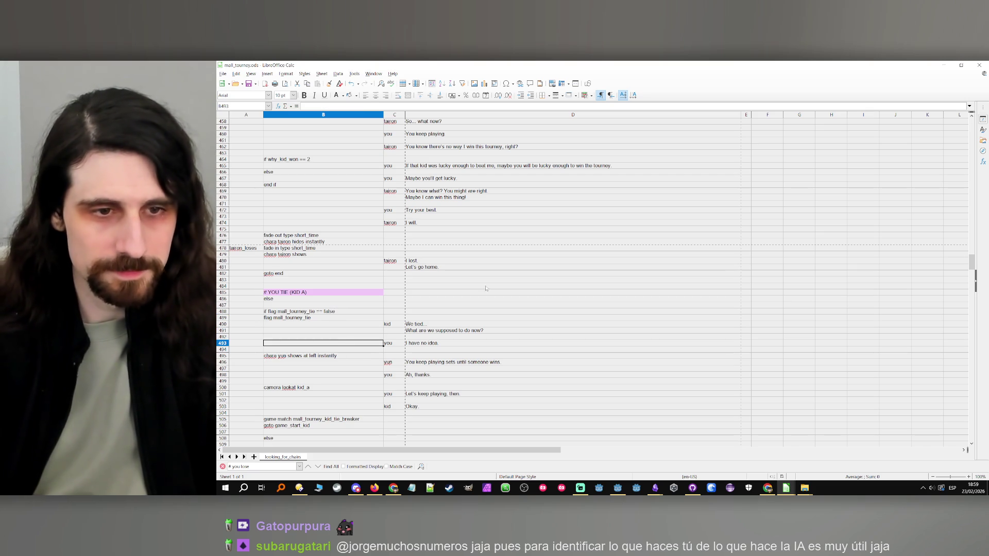
key(alt+Tab)
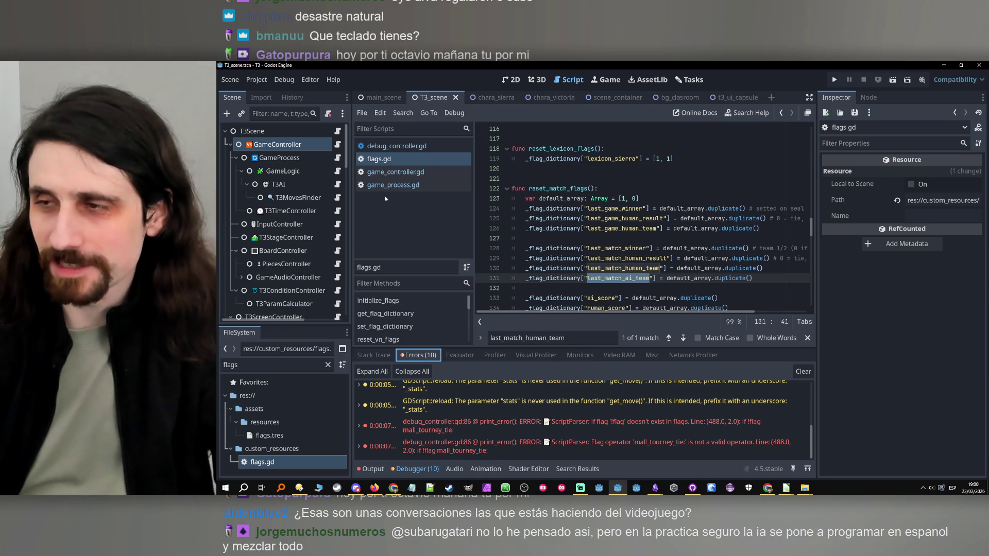
- Run the game, trace the parser error to debug_controller.gd line 86, and stop the run
click(757, 278)
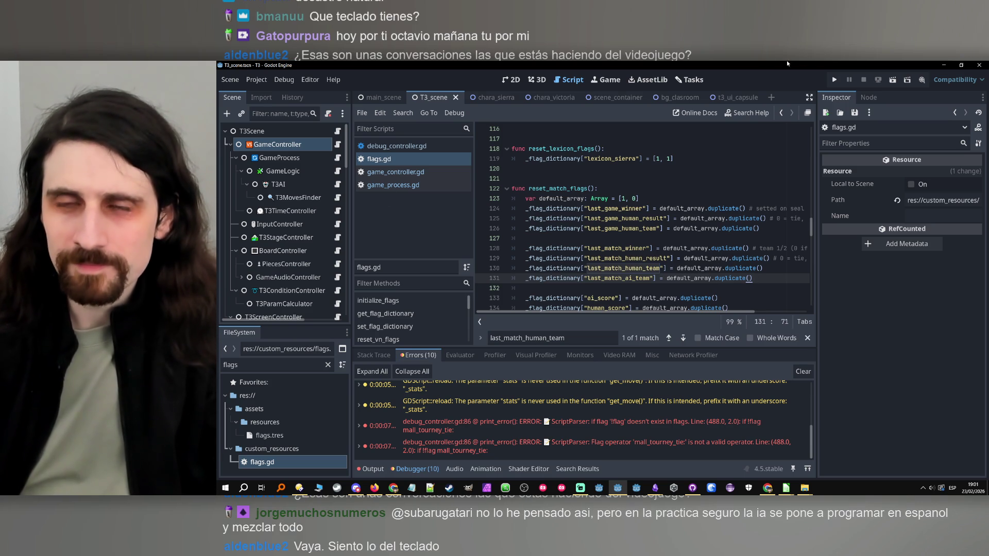
click(833, 80)
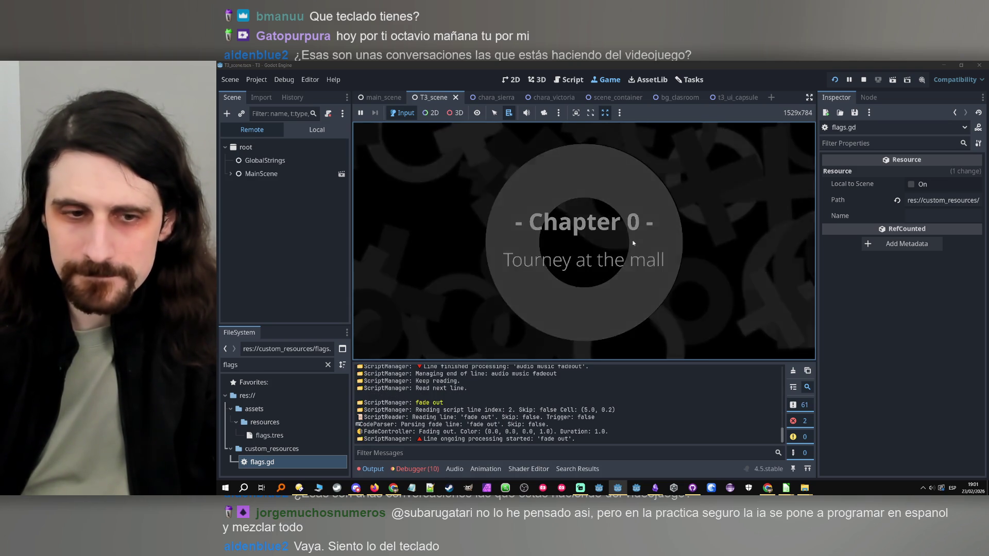
click(427, 465)
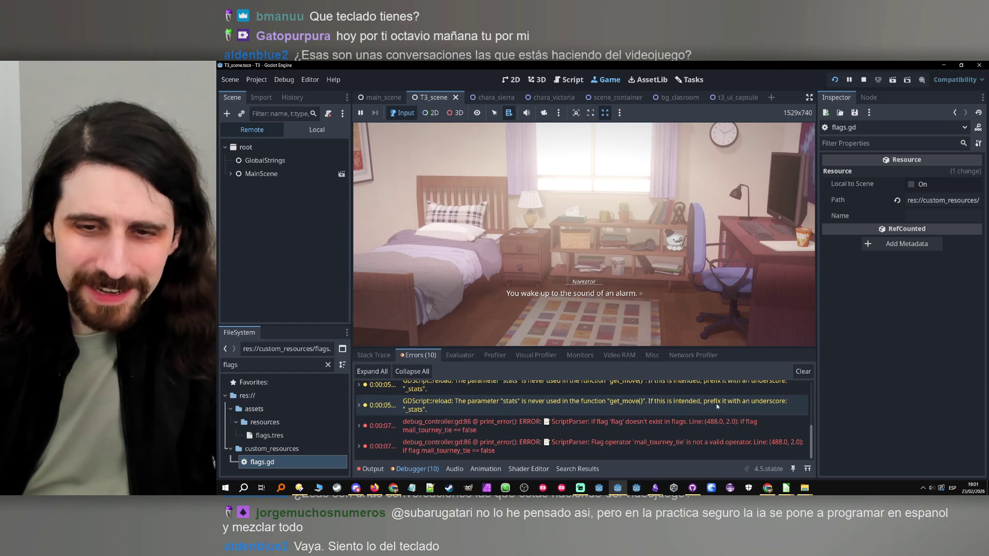
double_click(719, 430)
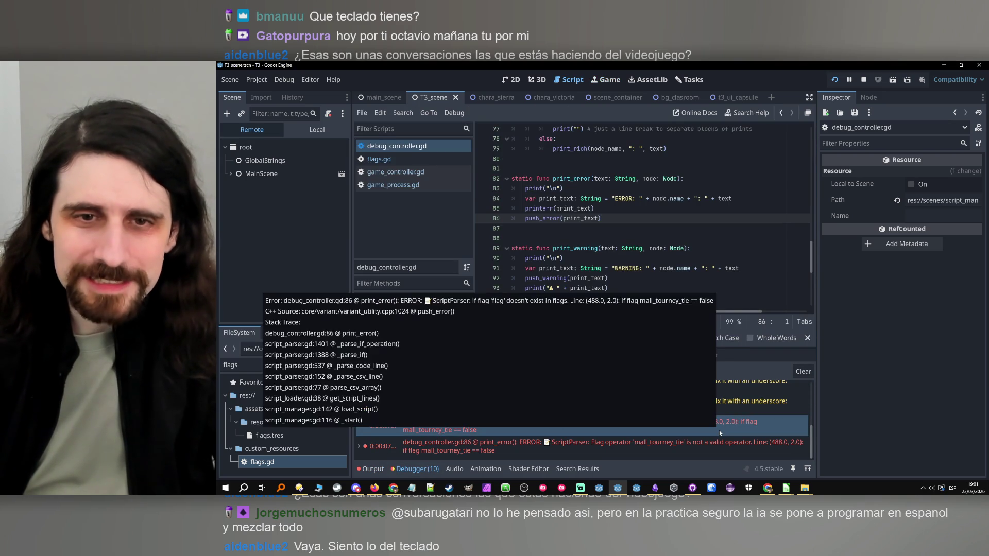
click(860, 82)
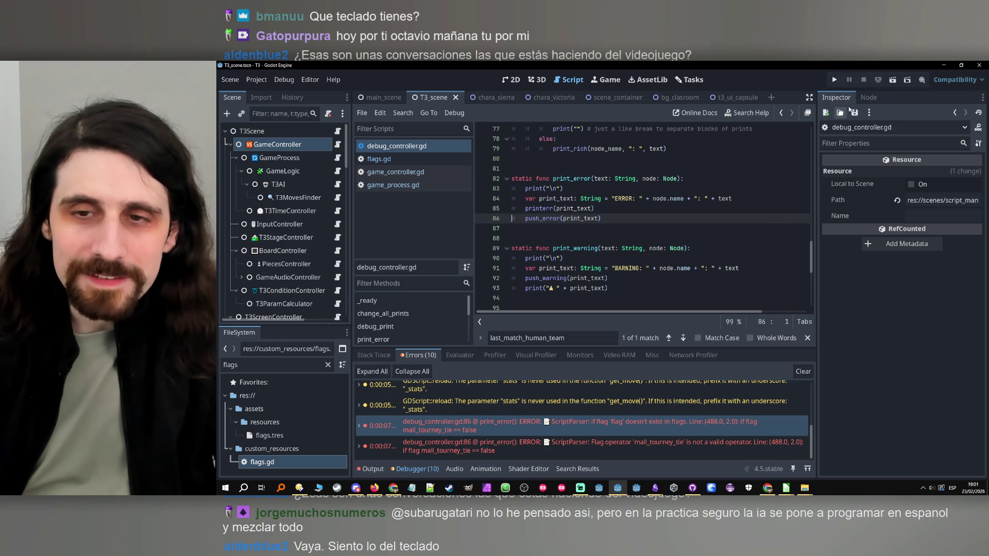
click(785, 487)
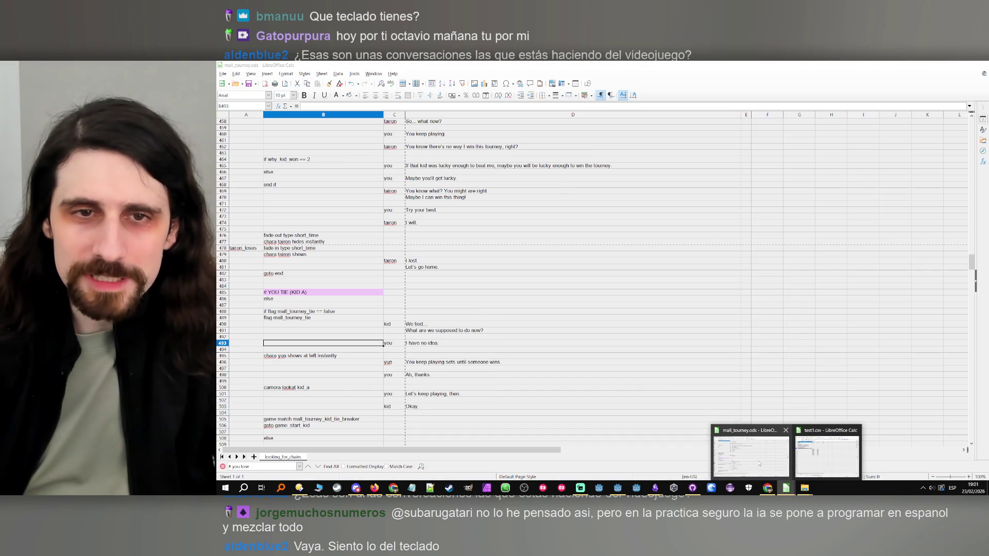
- Delete the stray 'flag' so B488 reads 'if mall_tourney_tie == false', then rerun the game
click(731, 454)
double_click(272, 311)
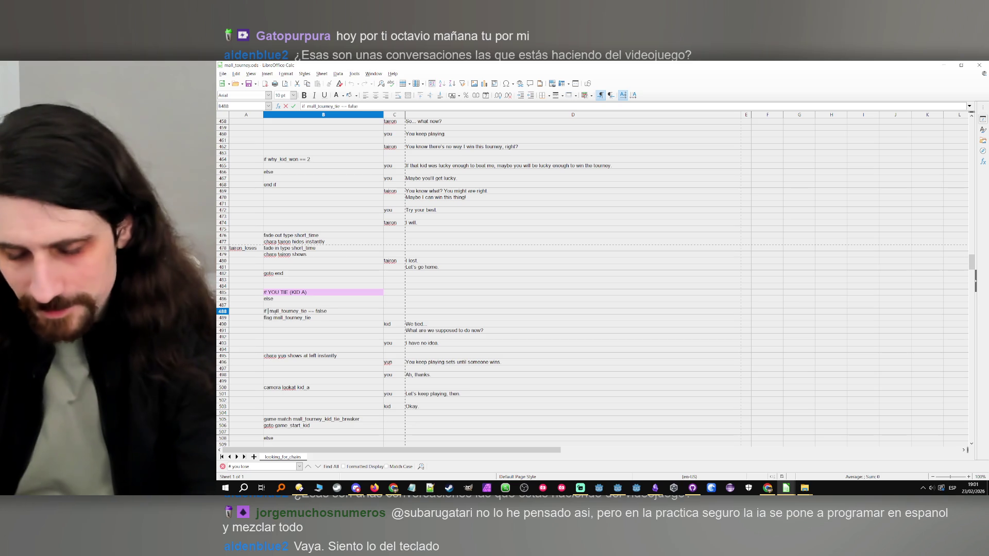
key(Delete)
key(Delete)
key(Return)
key(Down)
key(Down)
key(Down)
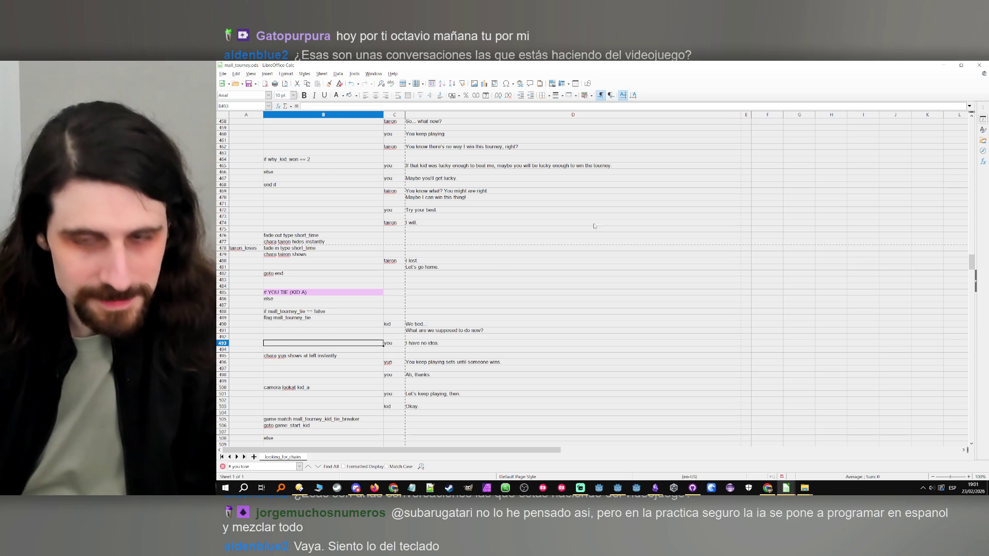
click(944, 65)
click(830, 79)
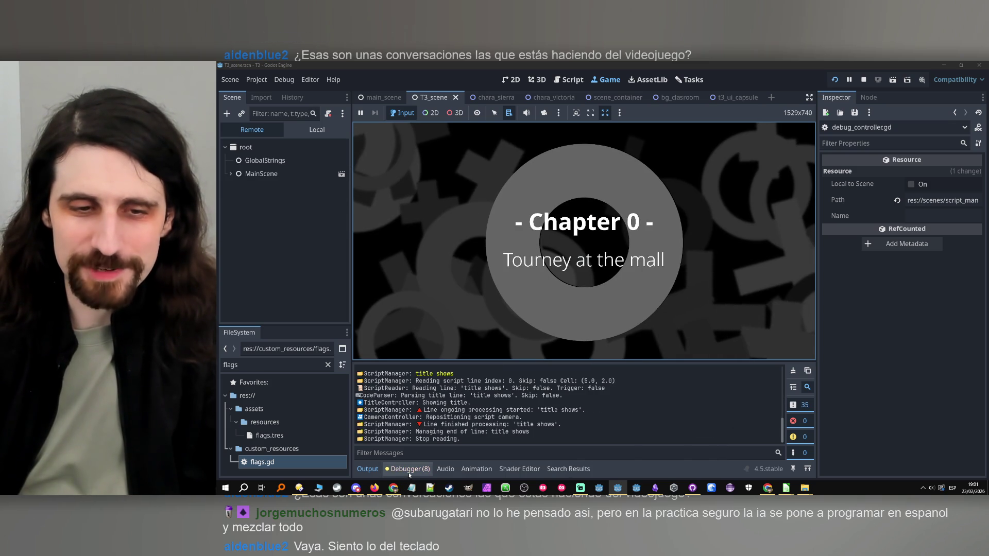
- Advance through the Chapter 0 title and opening narration, answering the Yes/No choices
click(726, 169)
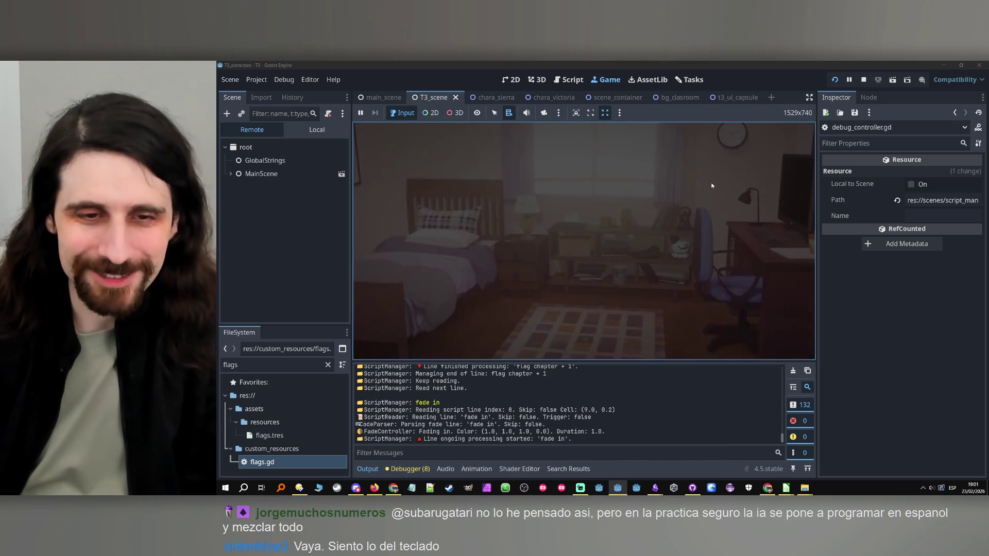
click(627, 209)
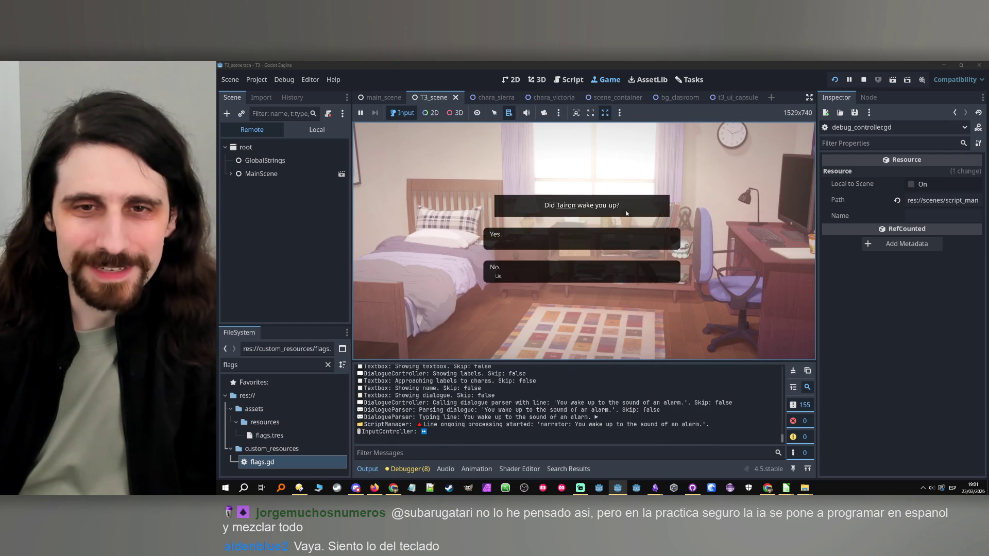
click(617, 233)
click(615, 238)
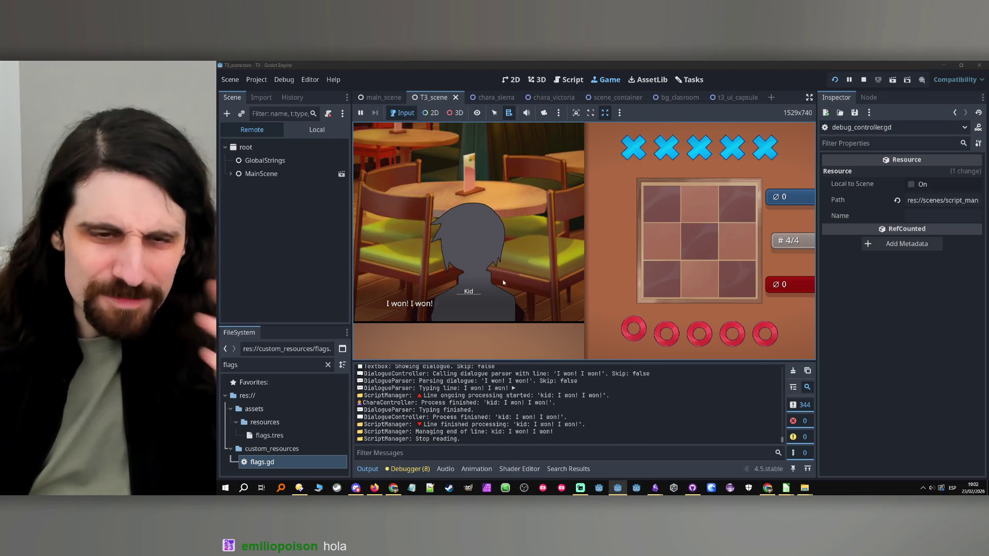
- Make B391 under YOU LOSE (KID A) read 'elif last_match_winner == last_match_ai_team', then stop the game
mouse_move(786, 487)
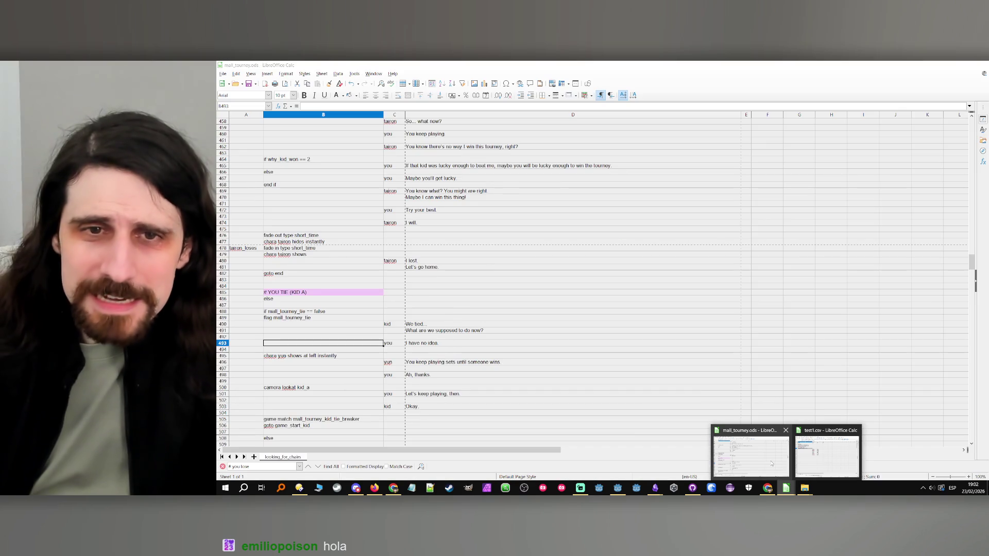
click(770, 463)
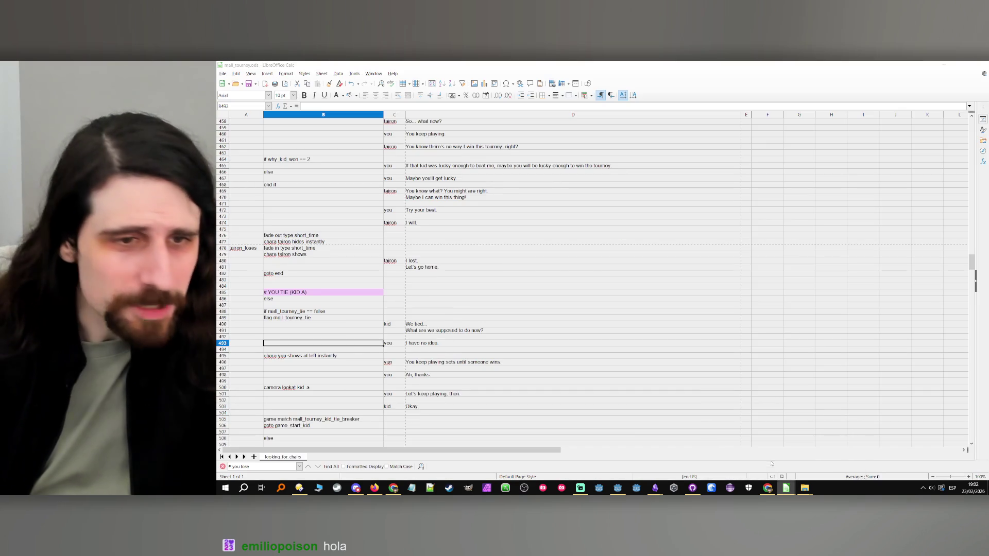
click(284, 301)
scroll(298, 306, up, 20)
scroll(319, 306, up, 9)
click(311, 242)
double_click(289, 242)
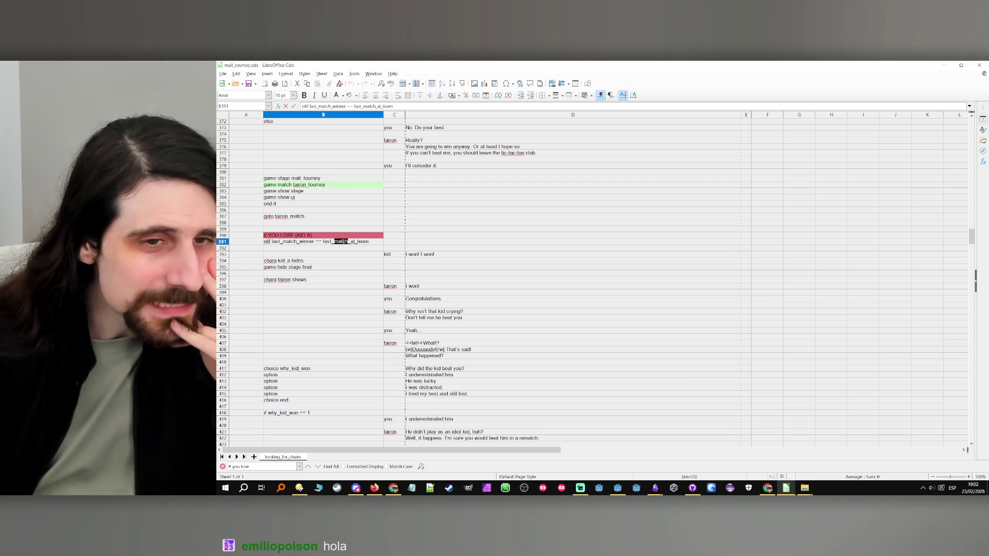
key(Return)
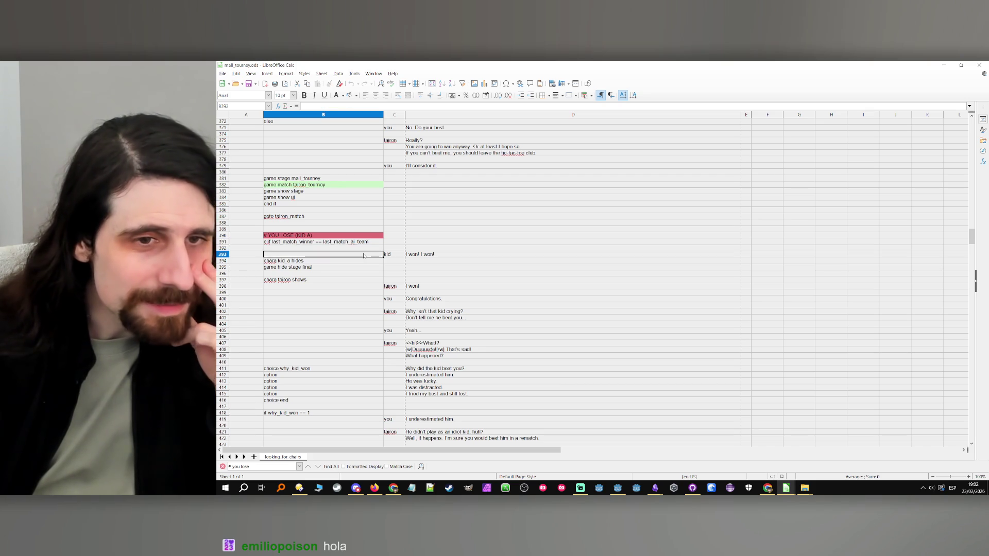
click(941, 67)
click(862, 80)
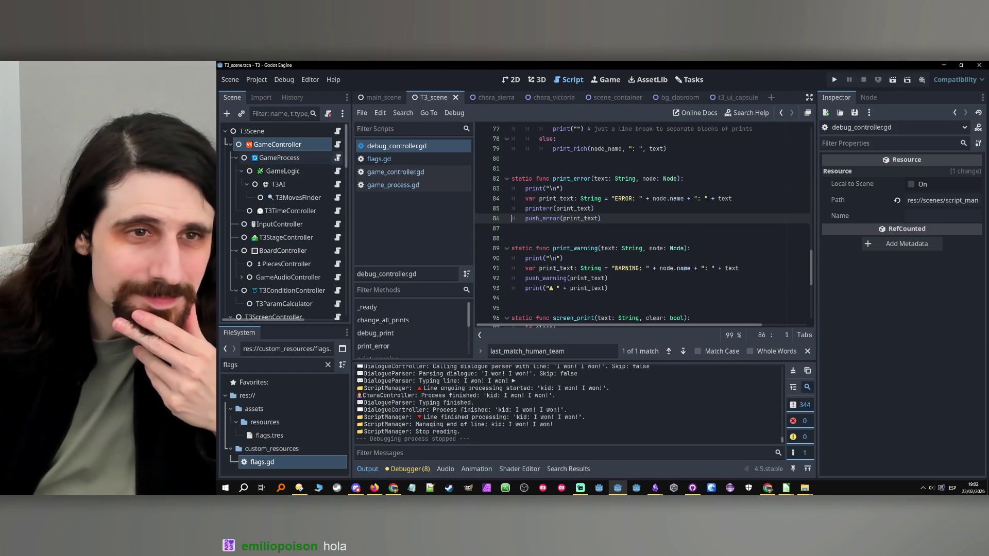
- In game_process.gd, search for last_match_ai_team and select the flag name on line 239
click(338, 158)
click(588, 350)
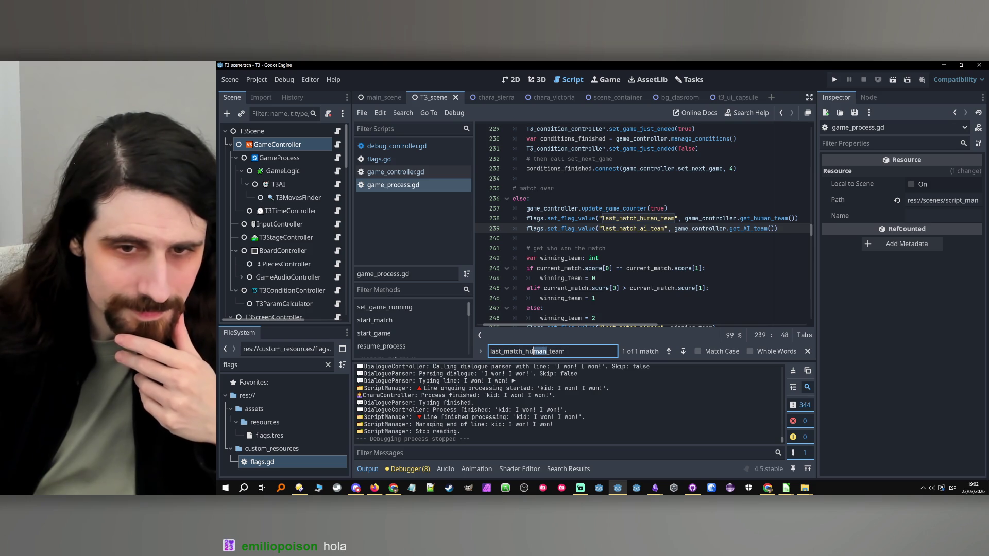
drag(534, 351, 527, 350)
text(ai)
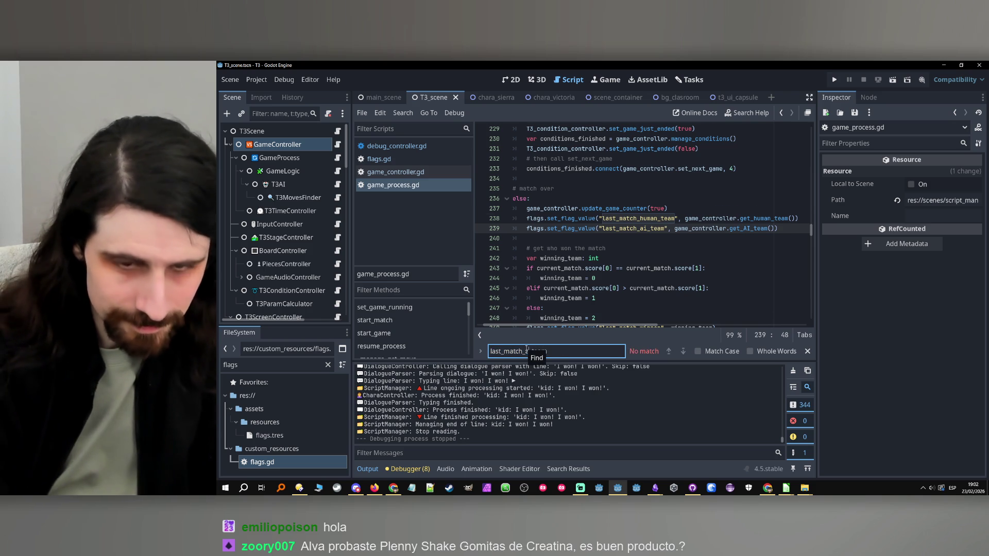
text(i)
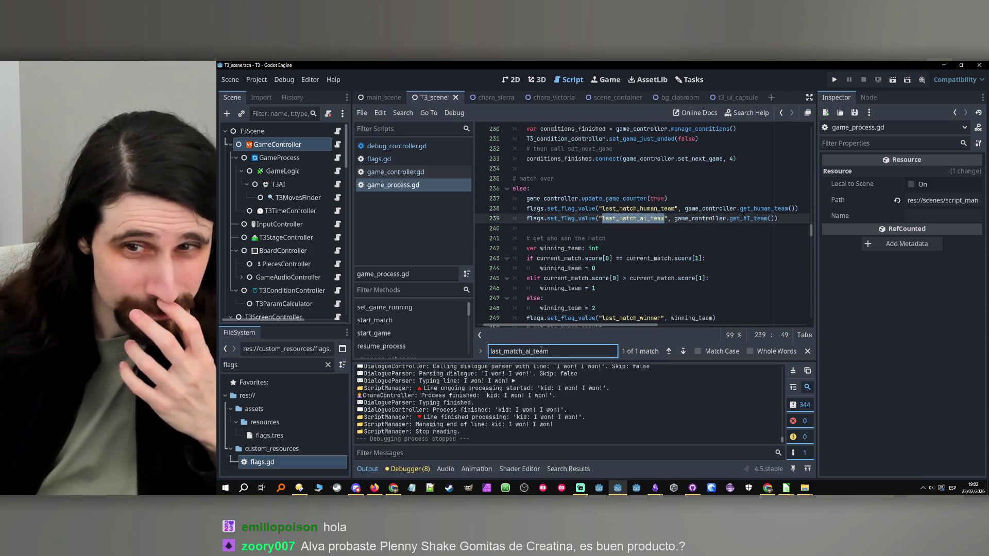
double_click(540, 350)
click(624, 226)
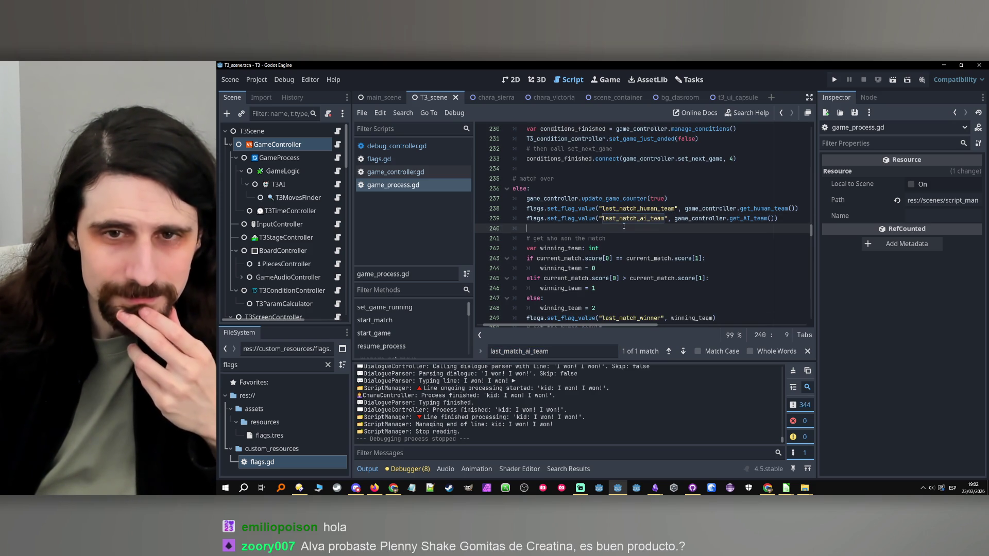
double_click(627, 219)
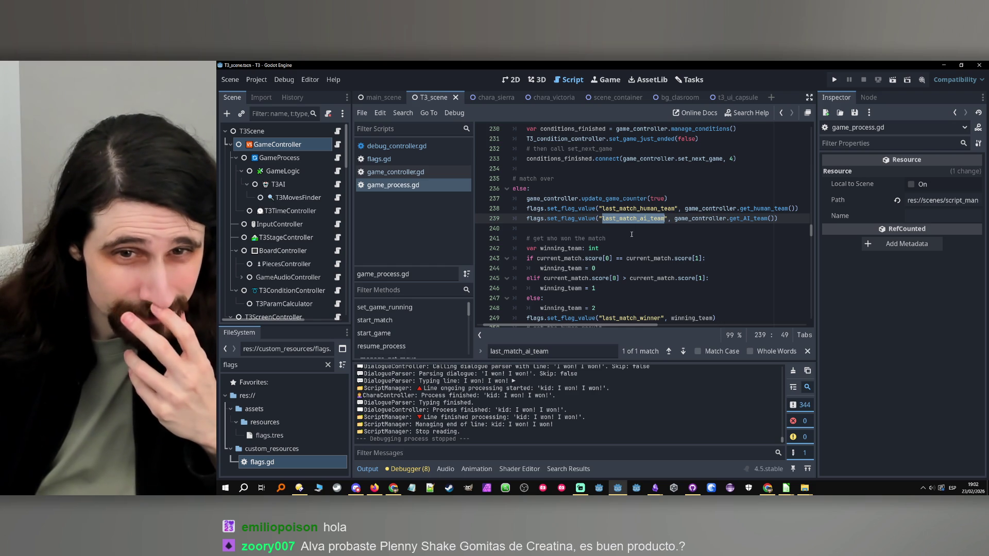
- Put the caret on line 239's last_match_ai_team assignment for the breakpoint and launch the game
scroll(631, 234, down, 1)
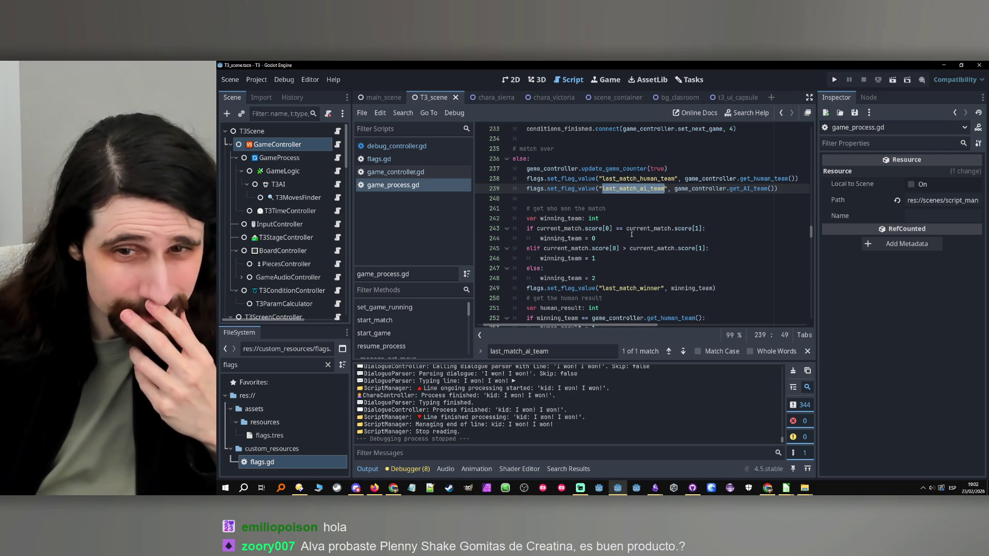
scroll(631, 234, down, 5)
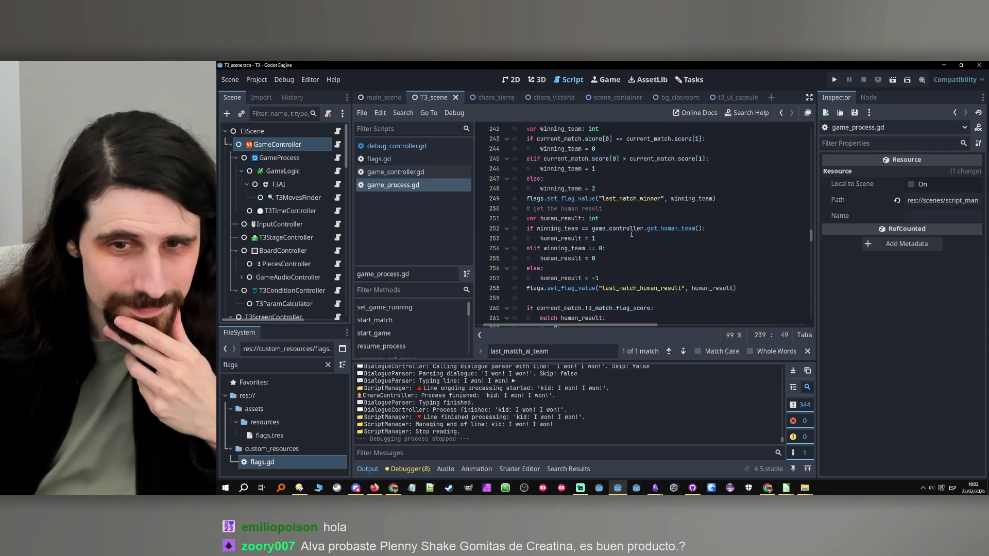
scroll(630, 236, down, 2)
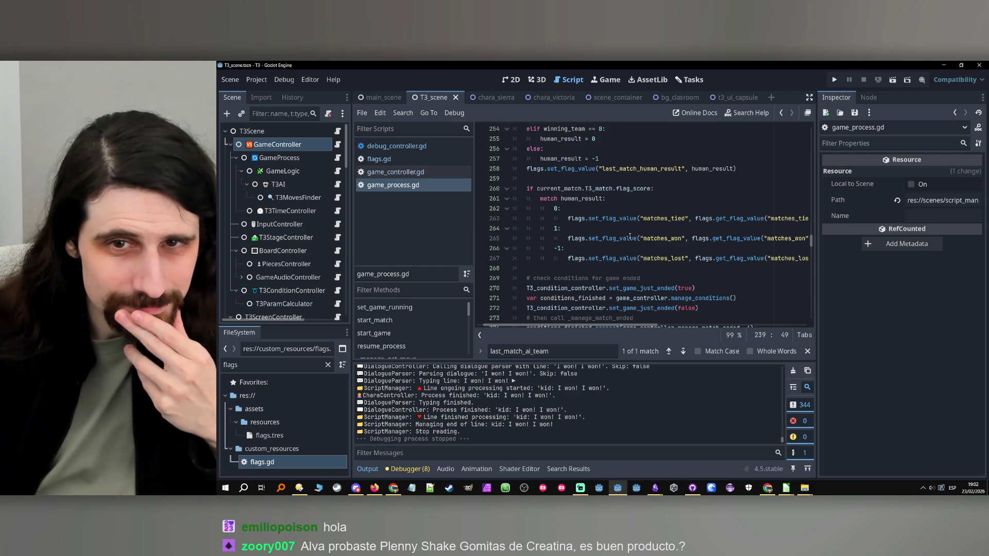
scroll(630, 236, down, 1)
scroll(629, 235, up, 10)
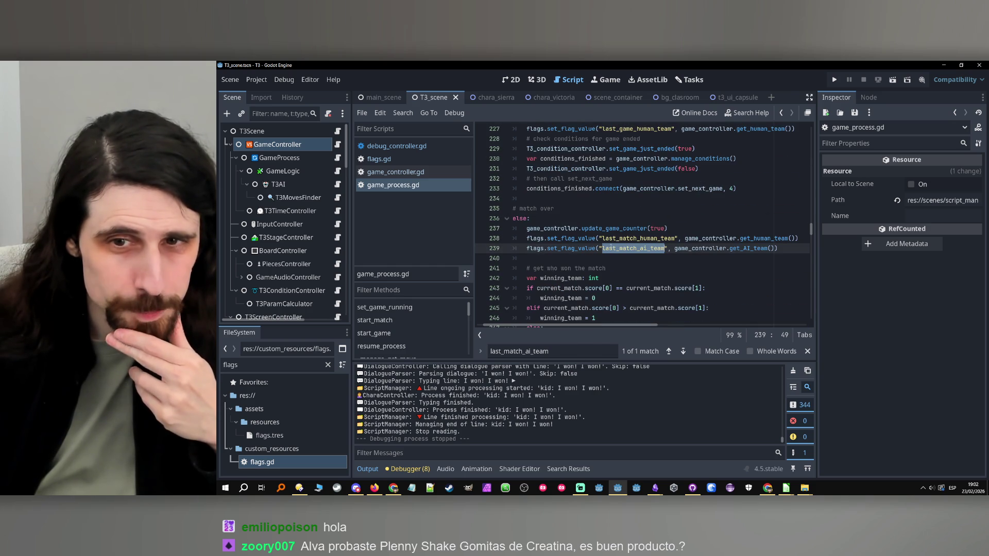
click(740, 248)
scroll(741, 248, down, 2)
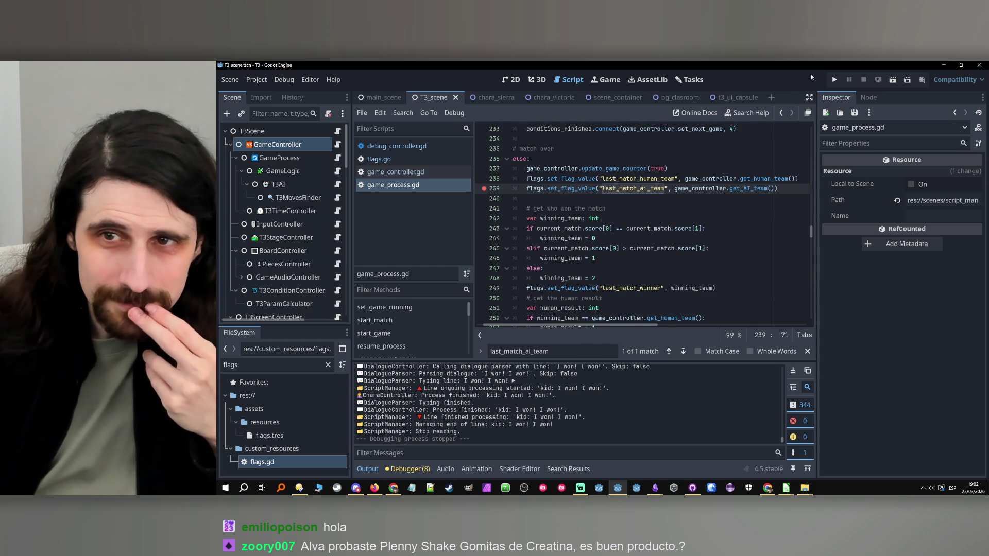
click(834, 80)
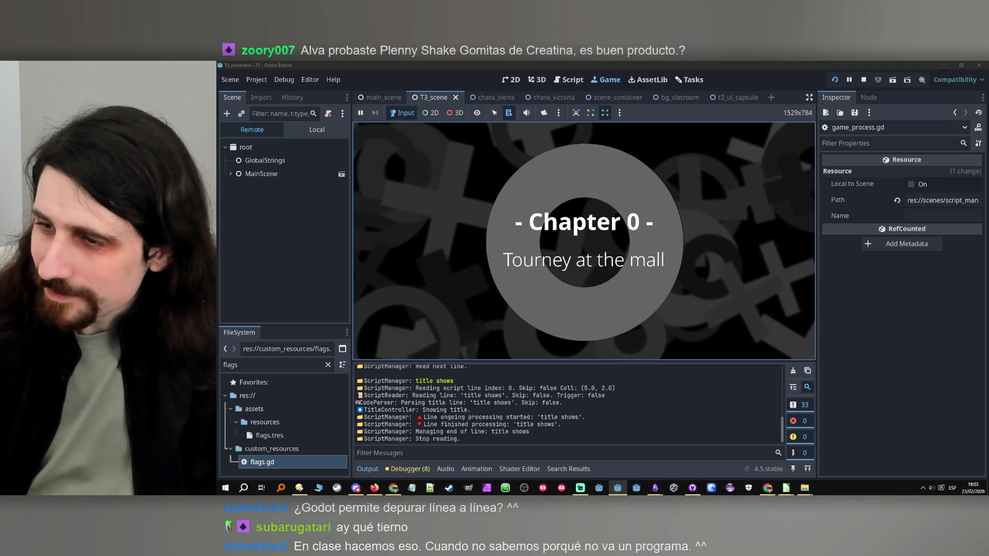
- Click through the chapter title, opening dialogue, bedroom and store scenes toward the tic-tac-toe match
click(695, 251)
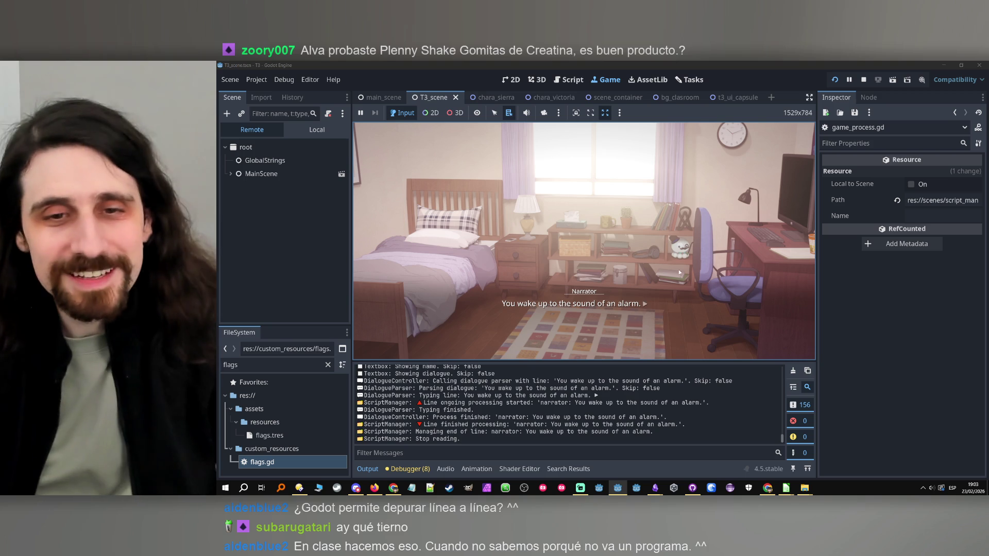
click(762, 255)
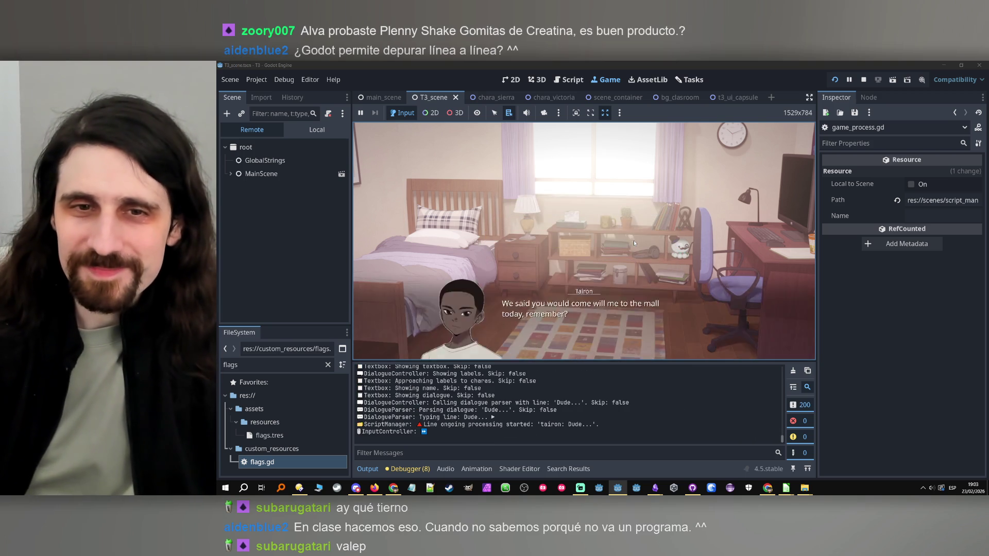
click(636, 206)
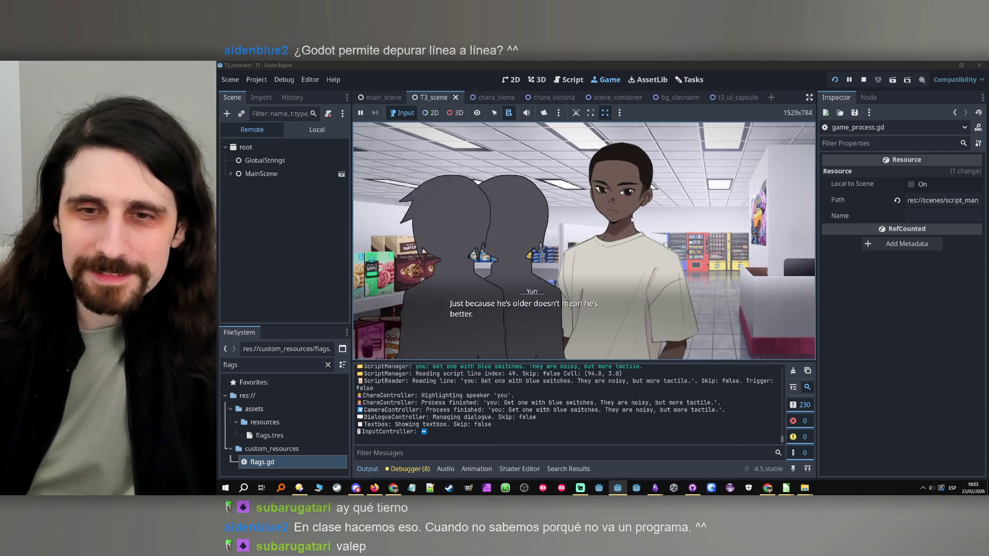
click(631, 219)
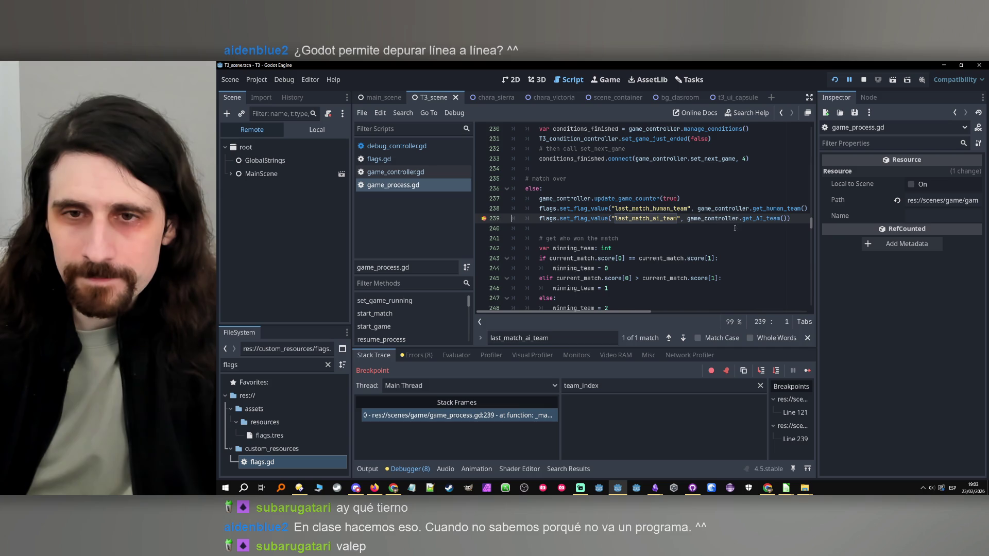
- Step into get_AI_team and through flags.gd set_flag_value down to line 191
double_click(715, 218)
click(743, 218)
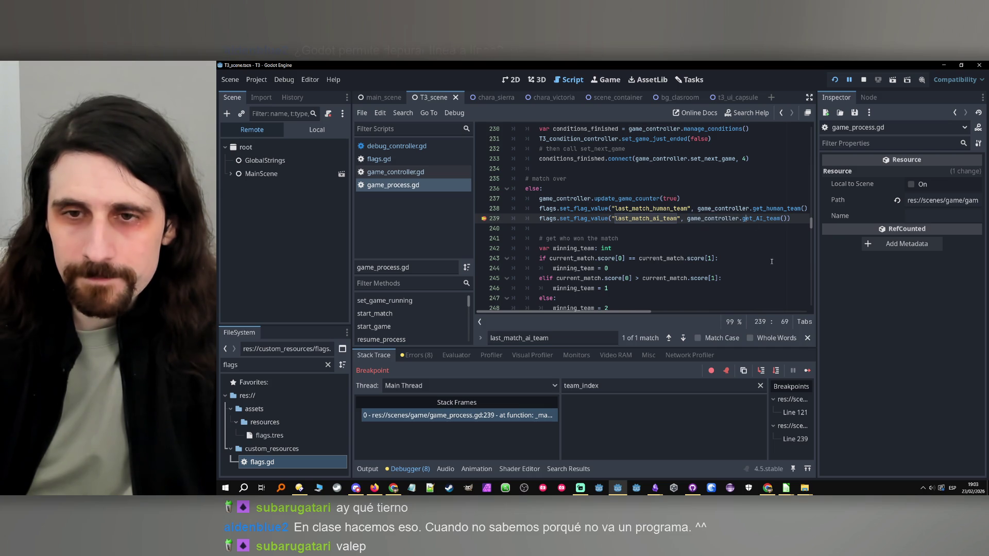
click(762, 371)
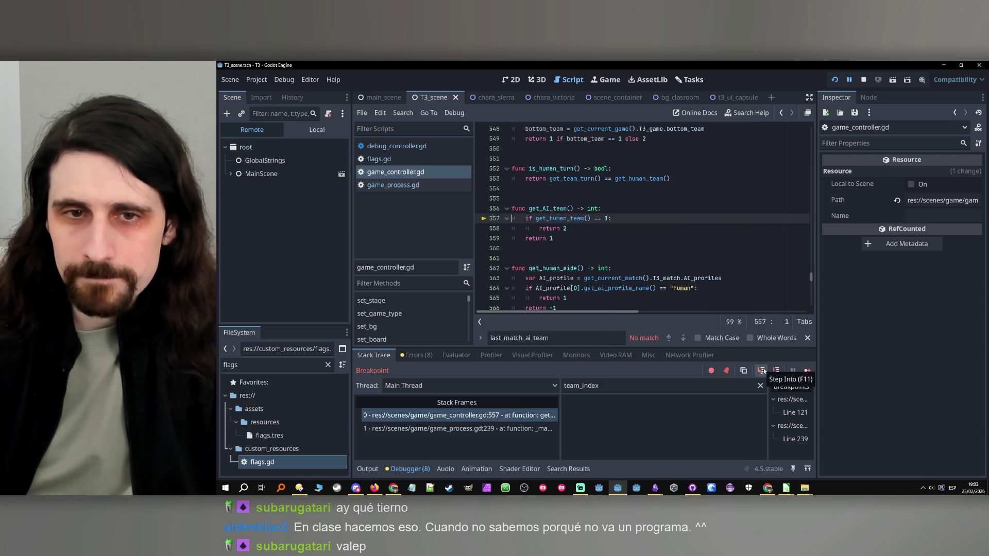
click(777, 372)
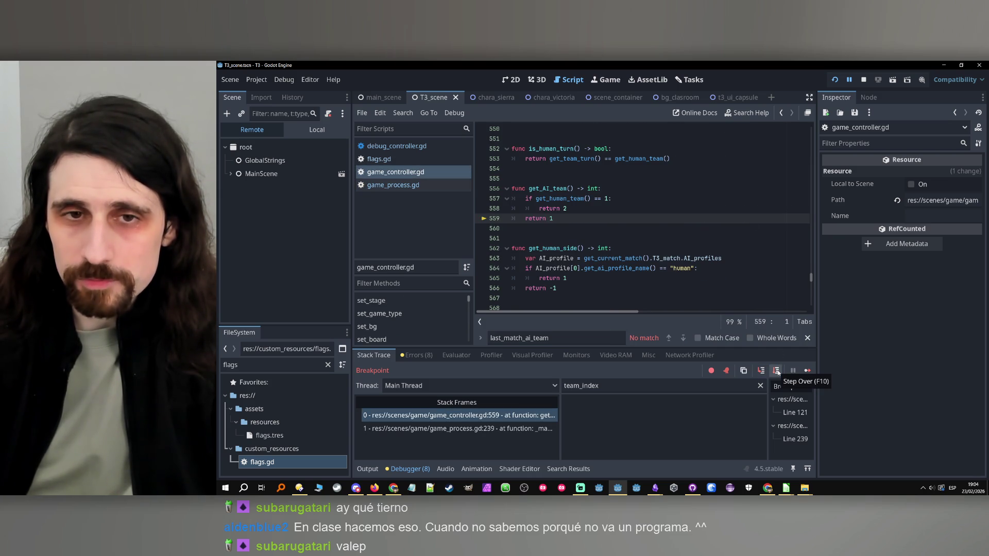
click(777, 372)
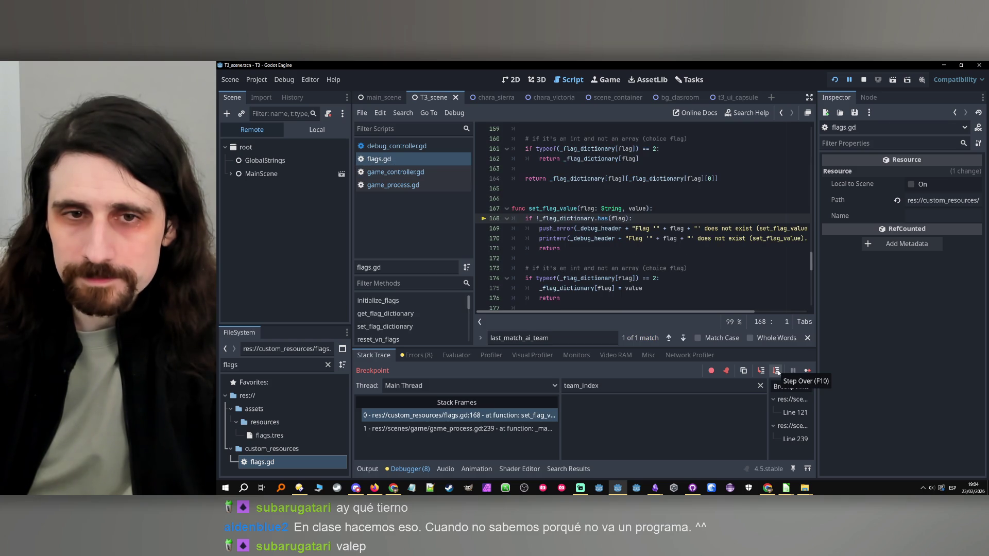
click(777, 371)
click(777, 372)
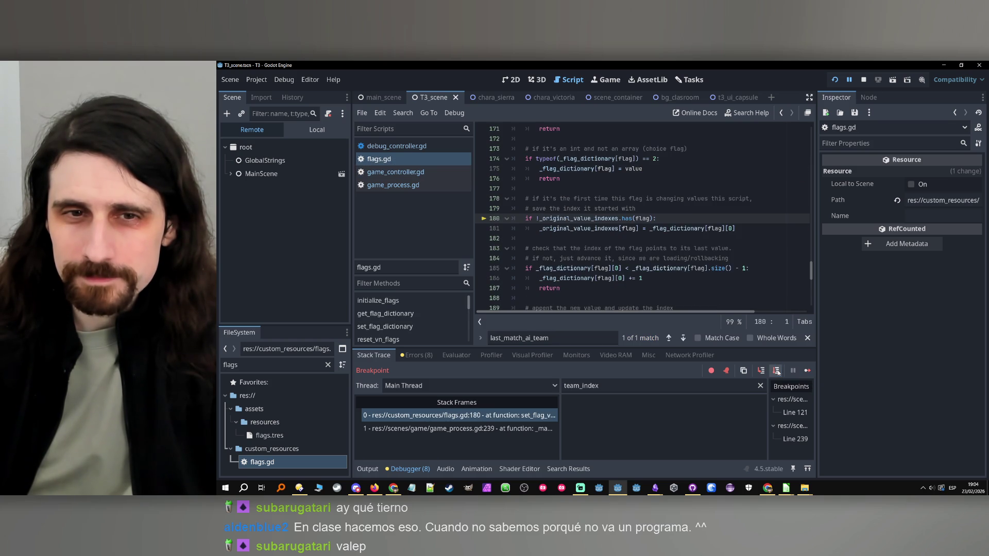
click(777, 371)
click(777, 372)
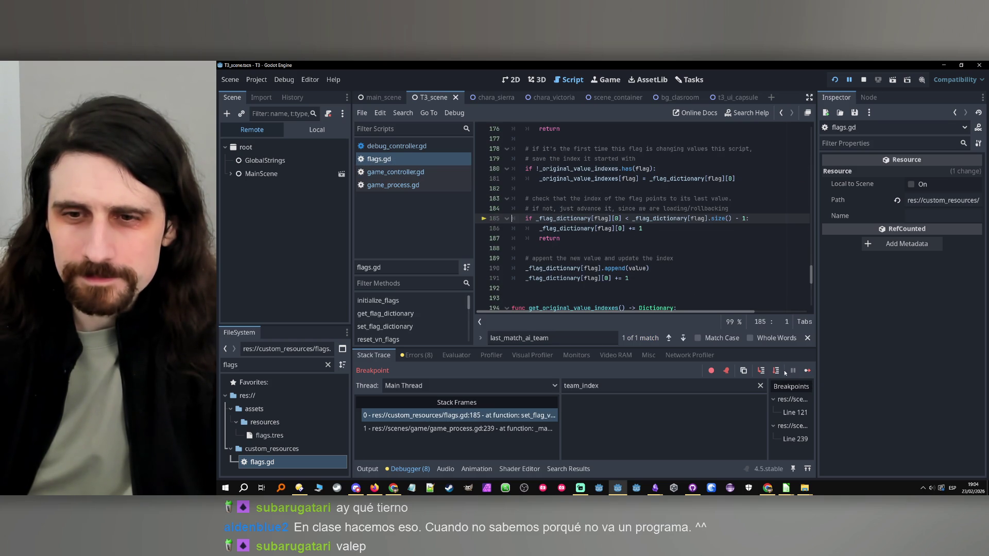
click(777, 371)
click(777, 371)
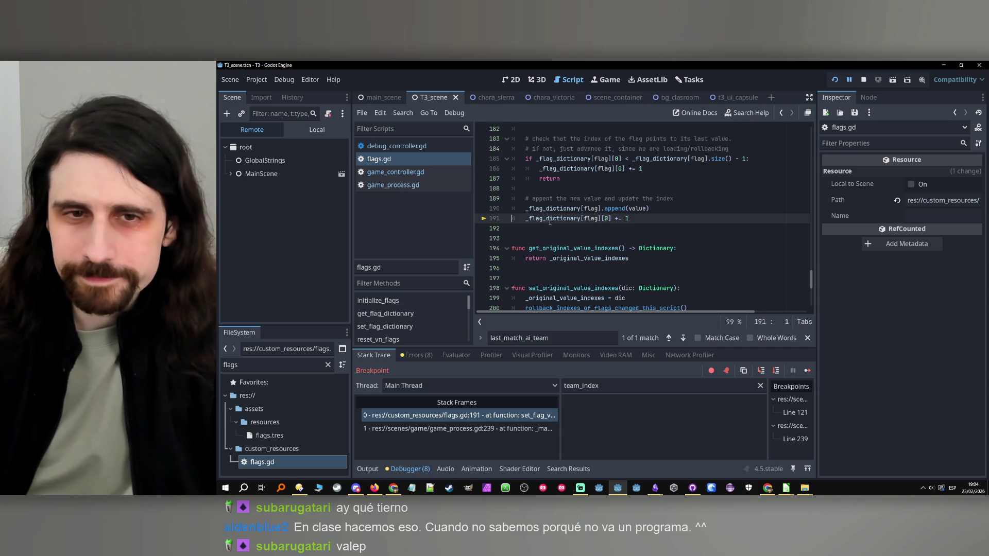
- Filter the debugger's variables to _flag_dictionary and expand its contents
double_click(552, 208)
key(ctrl+c)
click(617, 386)
key(ctrl+a)
key(ctrl+v)
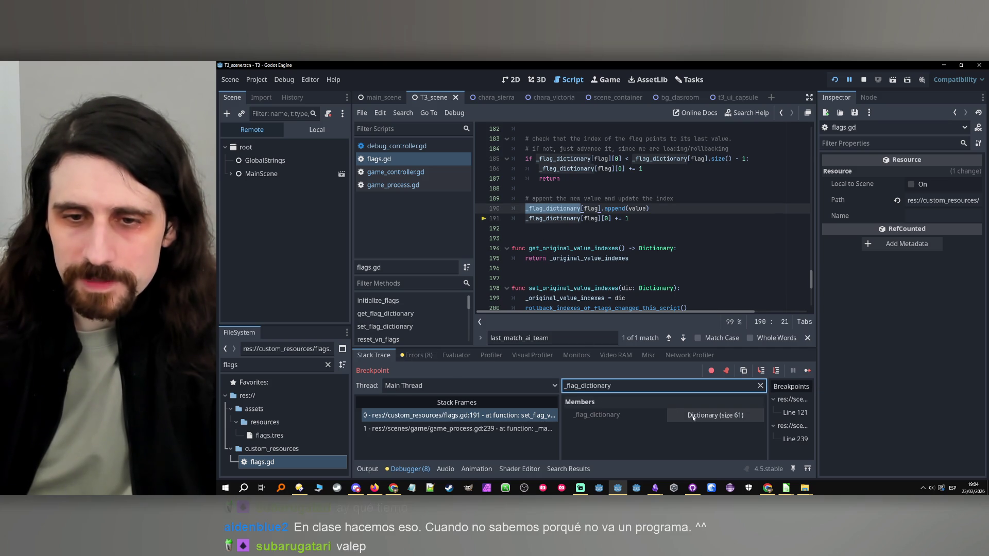
click(688, 415)
- Page through the flags and expand last_match_ai_team to inspect its values 1, 0, 1
scroll(684, 421, down, 5)
scroll(684, 421, down, 3)
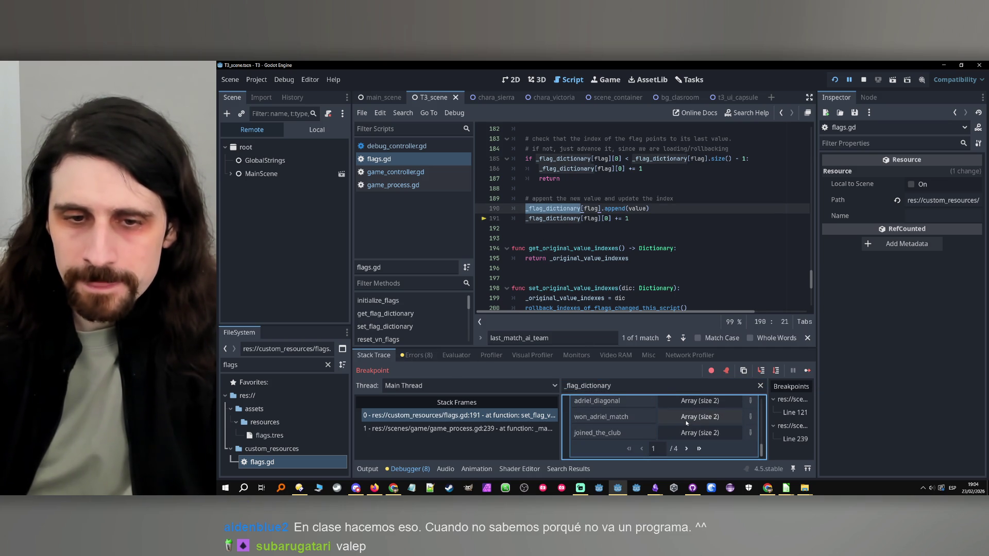
click(699, 449)
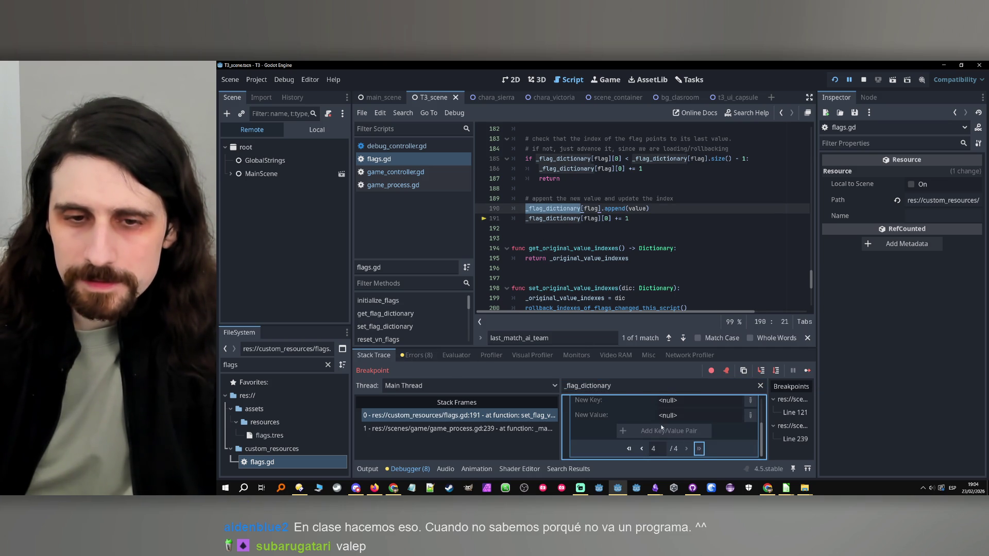
scroll(676, 438, down, 1)
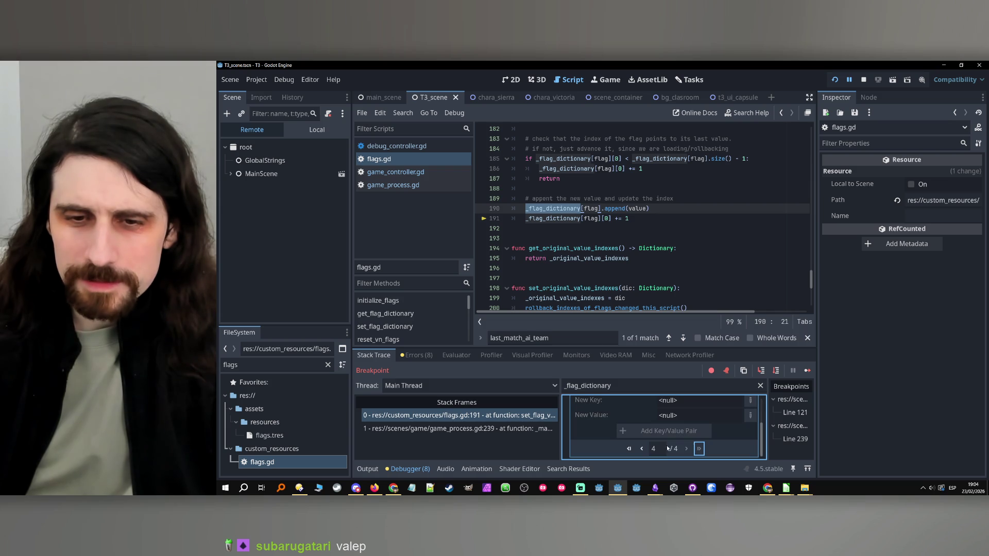
click(642, 449)
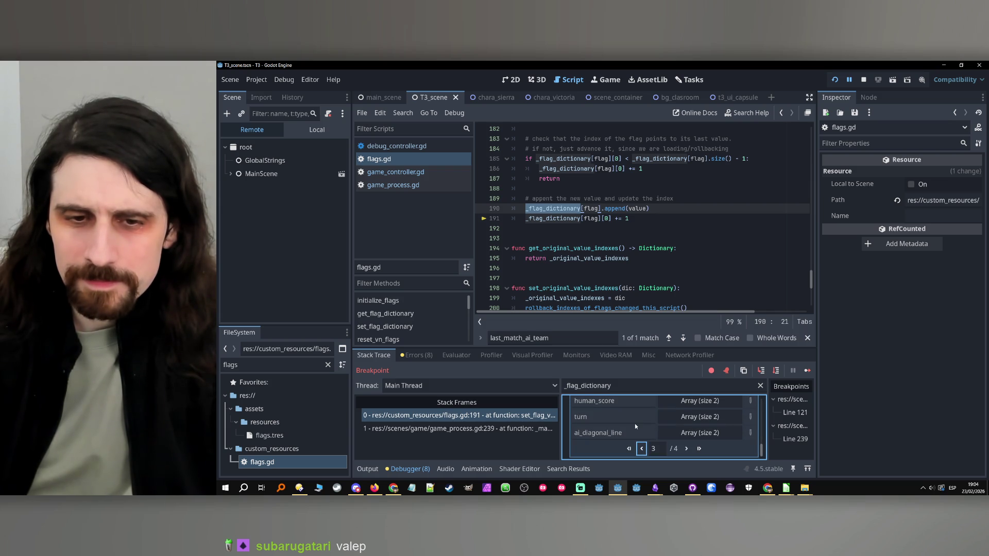
scroll(625, 433, up, 3)
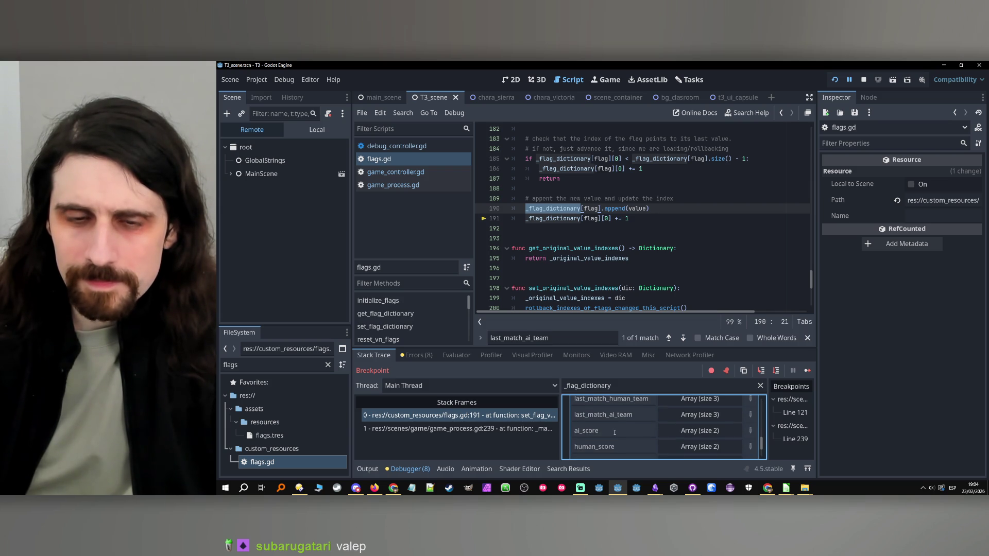
scroll(615, 431, up, 2)
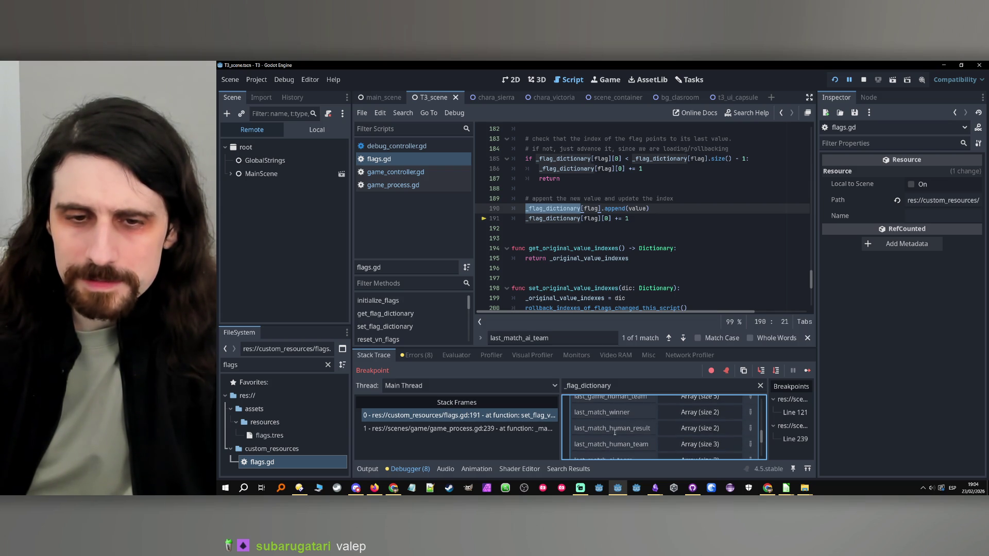
click(681, 447)
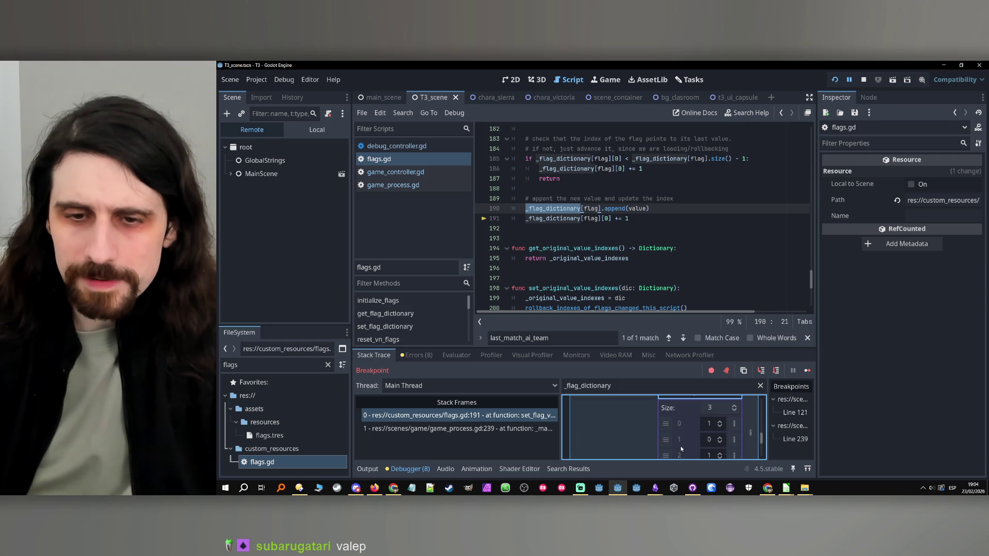
scroll(653, 432, up, 1)
scroll(702, 443, down, 1)
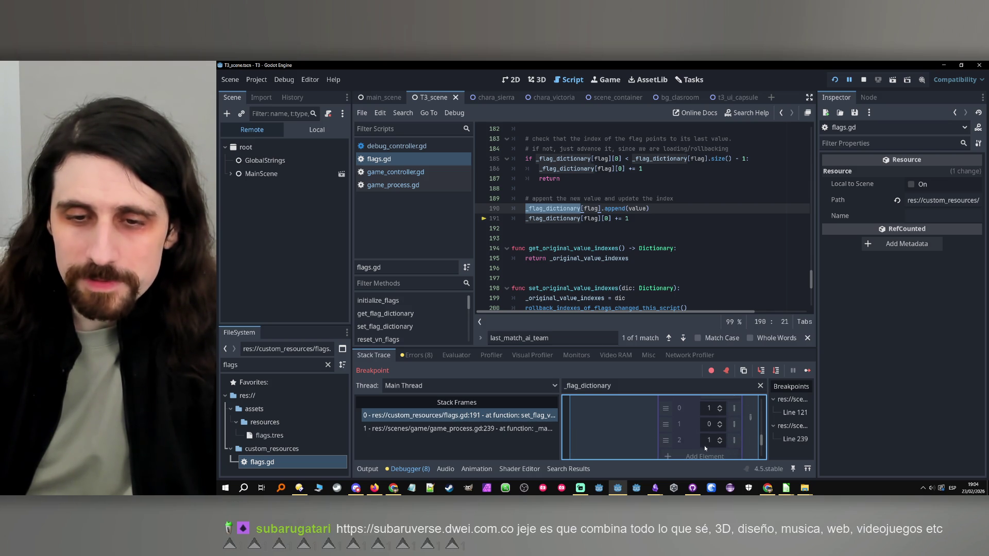
scroll(705, 443, up, 1)
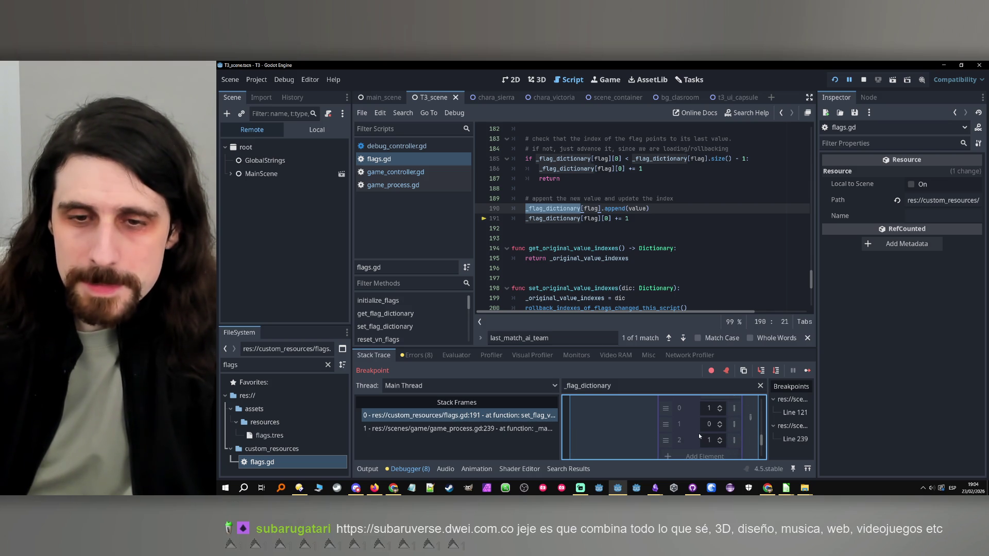
scroll(703, 443, up, 2)
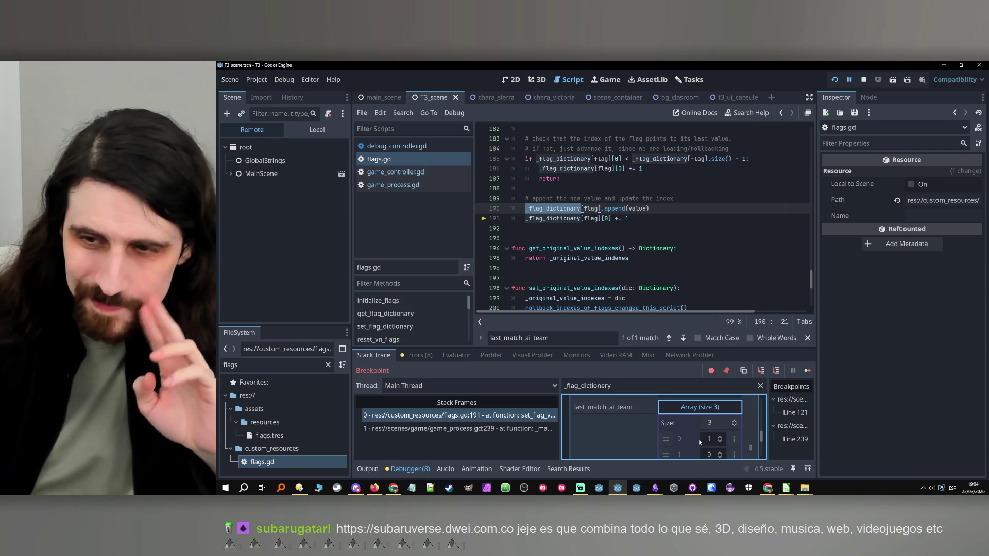
scroll(698, 440, down, 1)
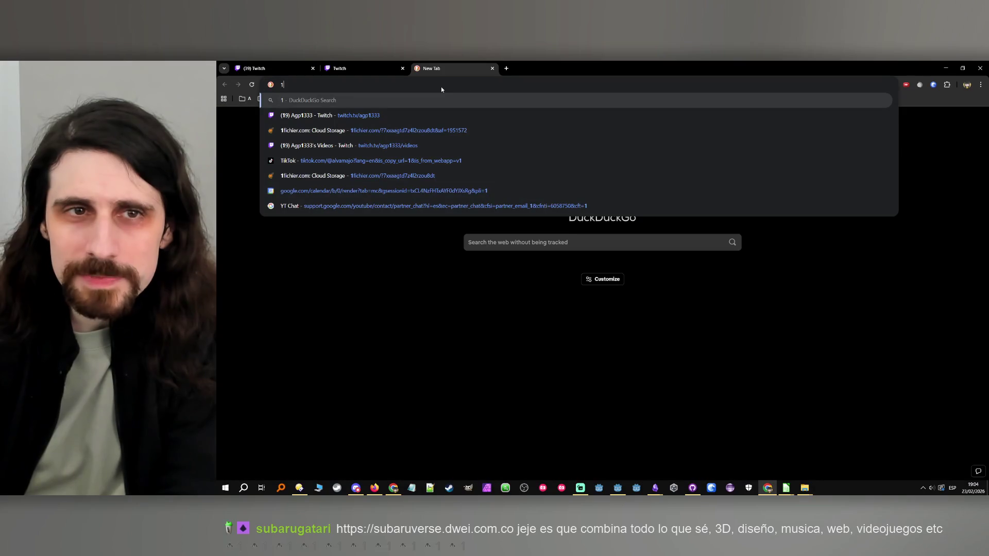
- Paste subaruverse.dwei.com.co into the address bar and load the site
key(ctrl+v)
key(Return)
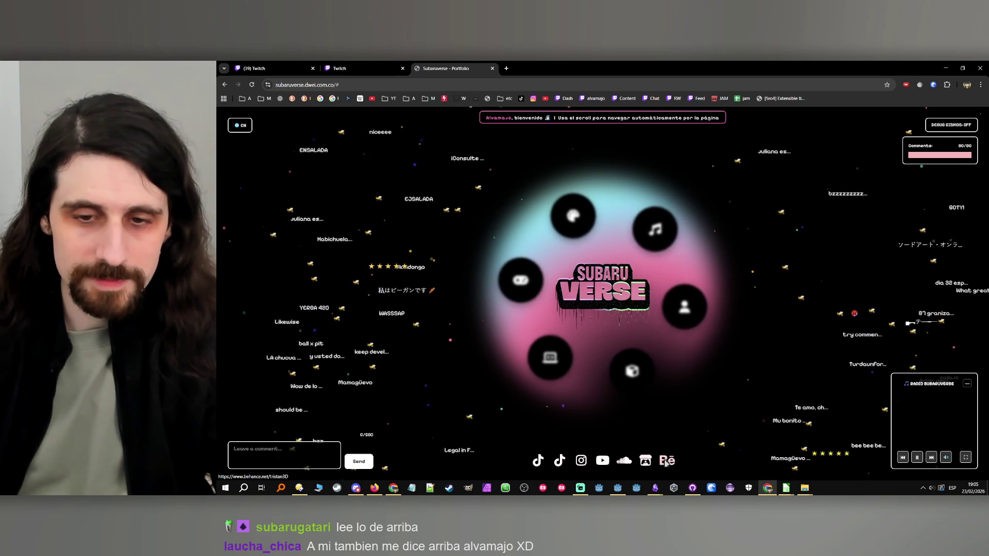
- Post a 'hola' comment on the site, then go to the ABOUT ME section
click(304, 457)
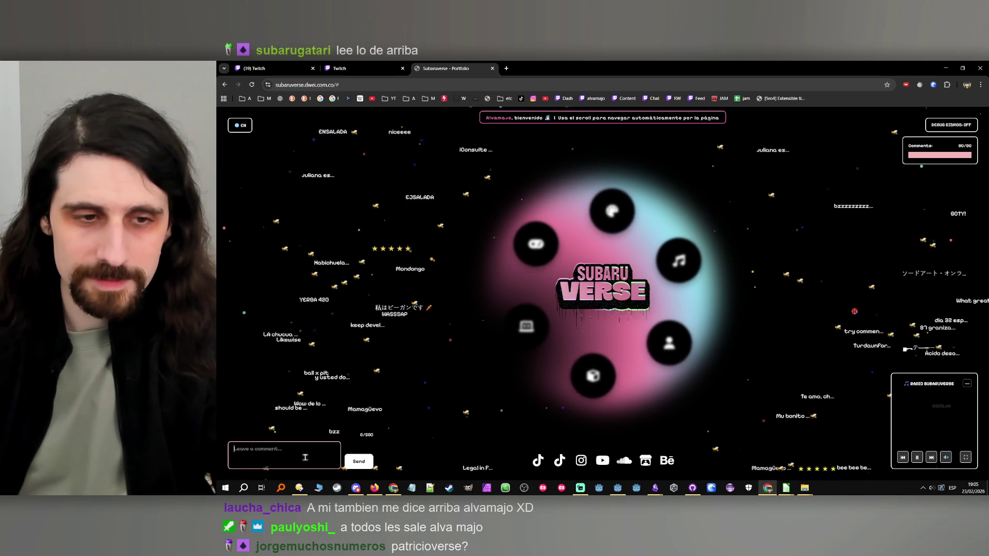
text(hola)
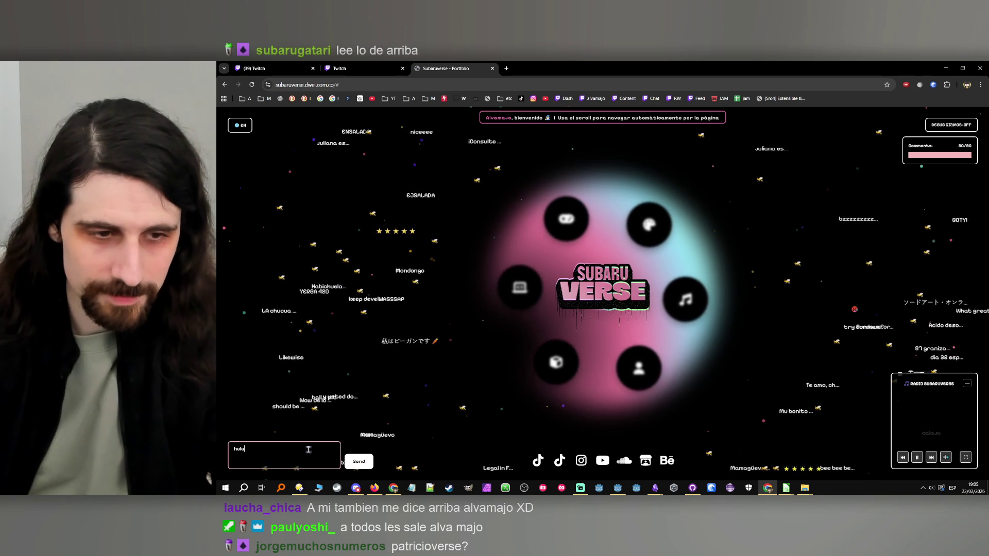
click(361, 461)
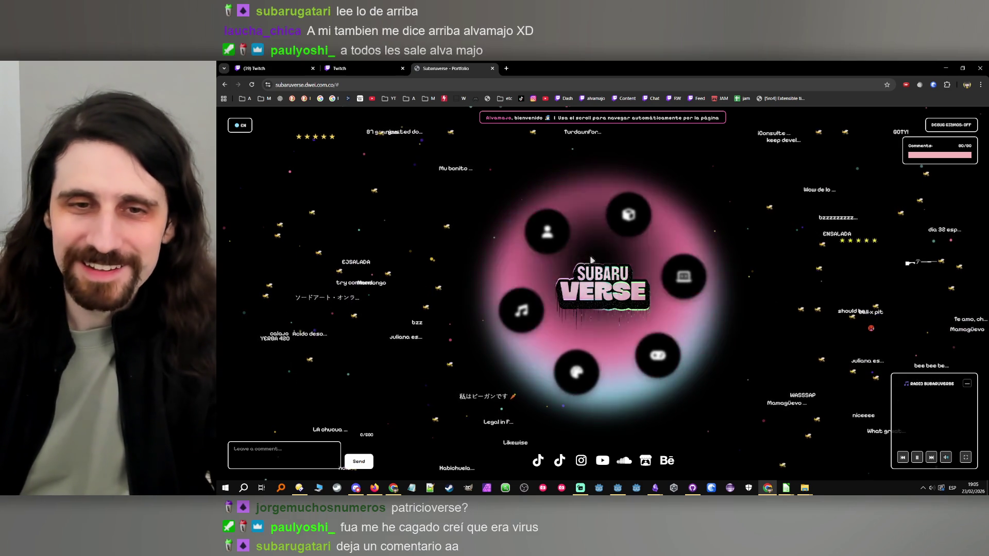
click(576, 219)
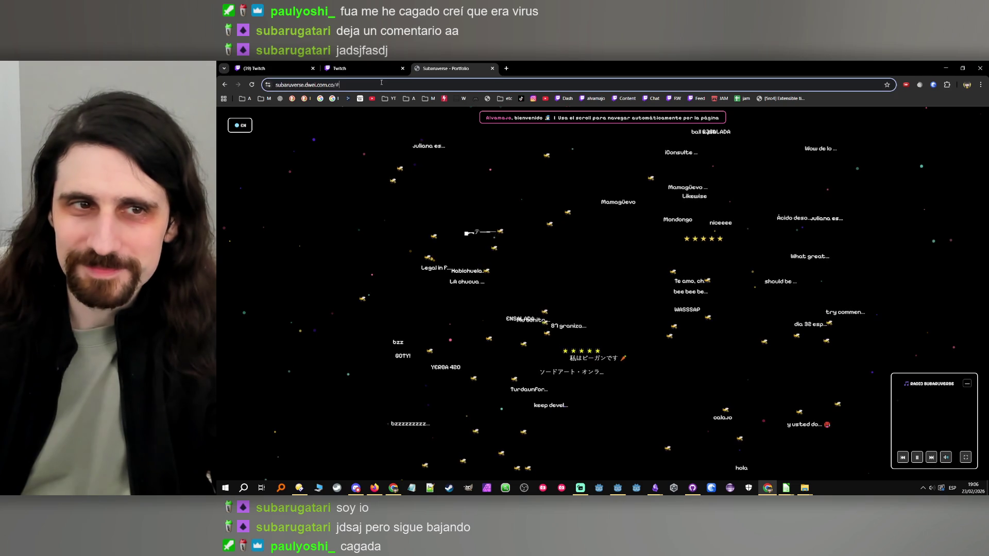
scroll(448, 133, down, 3)
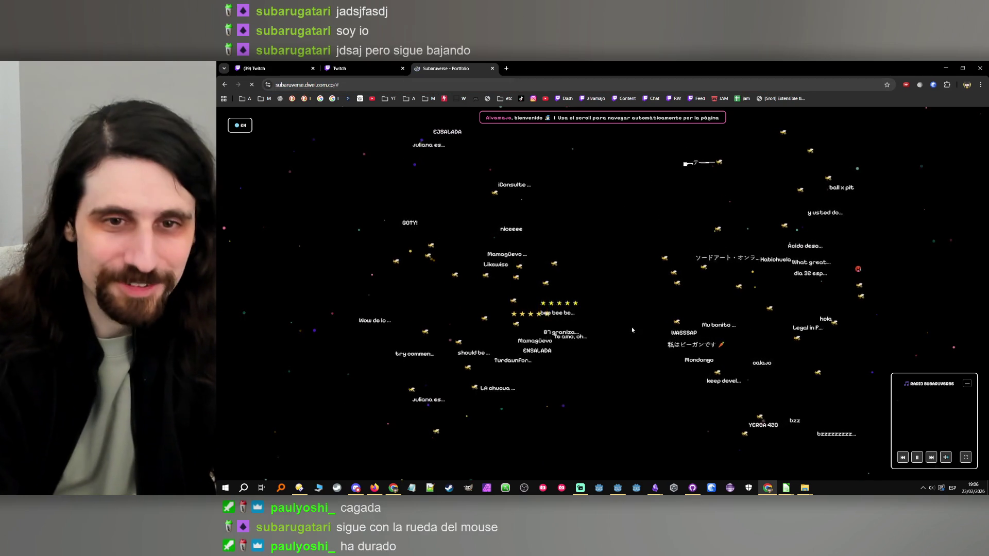
scroll(633, 330, down, 3)
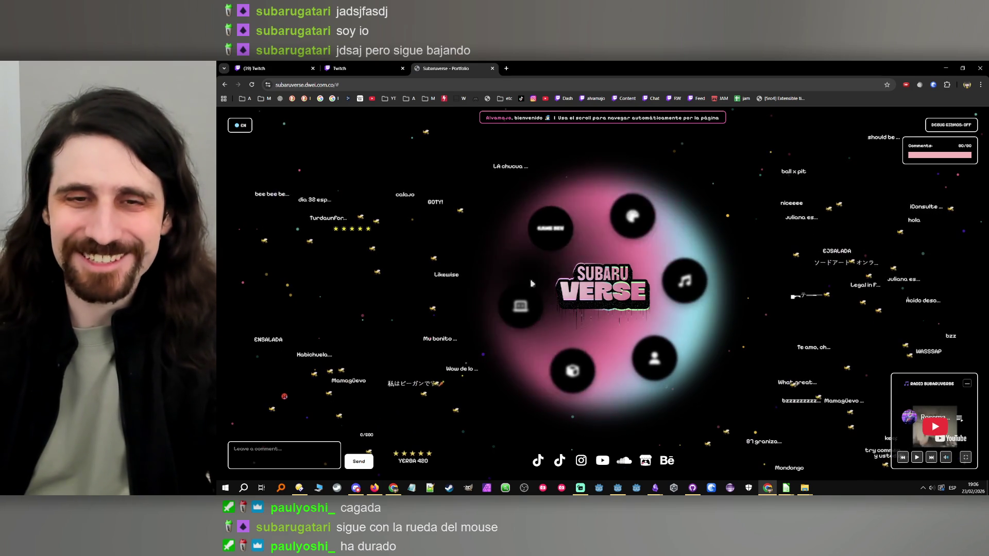
scroll(566, 247, down, 2)
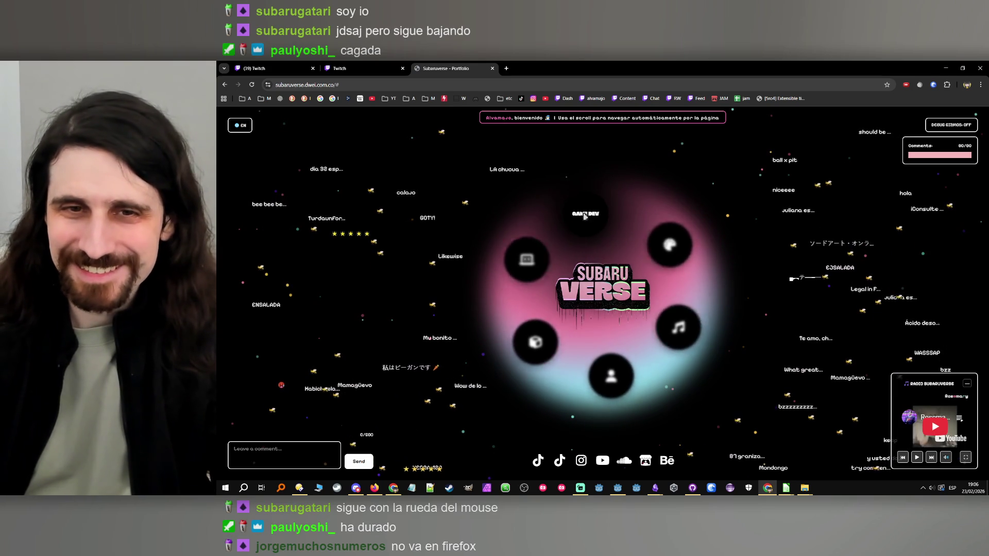
scroll(591, 218, down, 2)
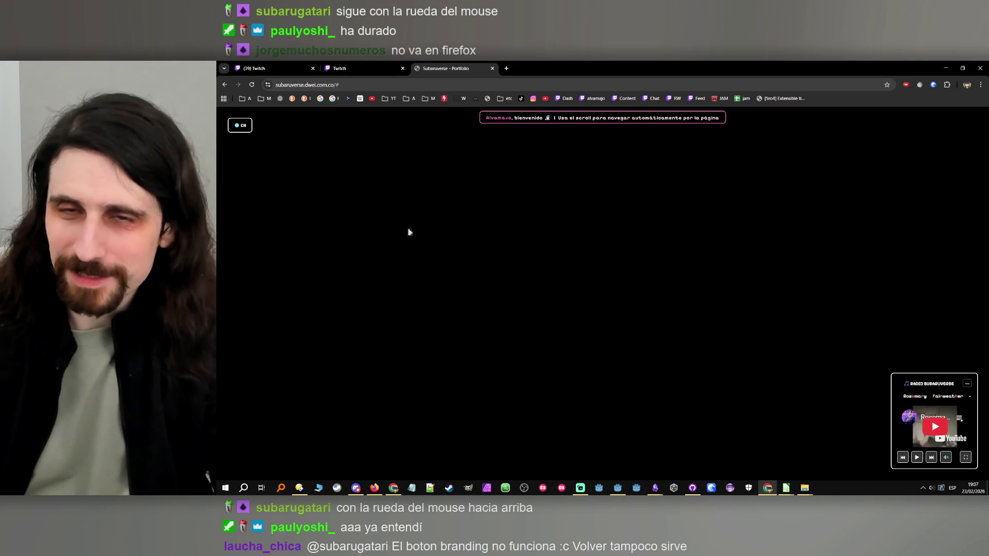
scroll(549, 265, up, 3)
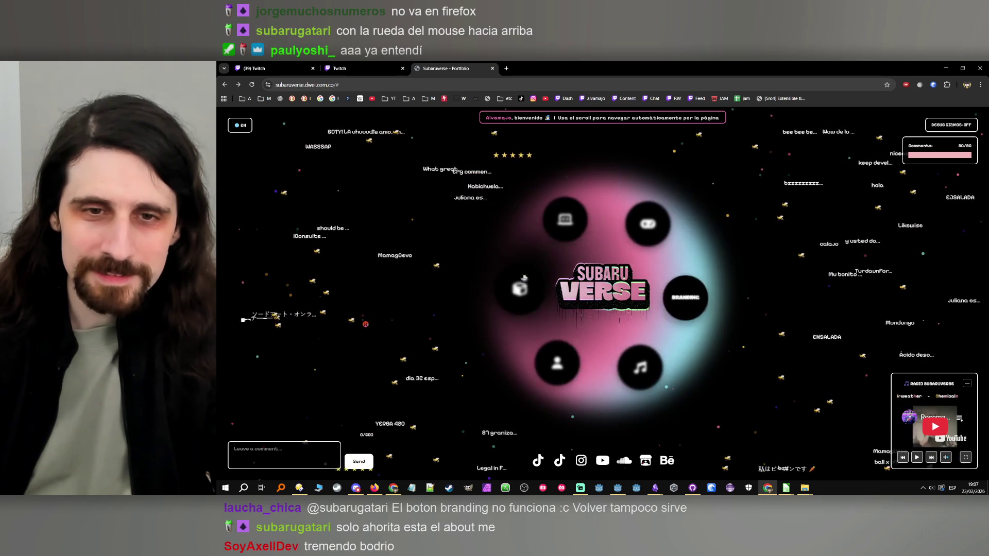
scroll(547, 282, up, 3)
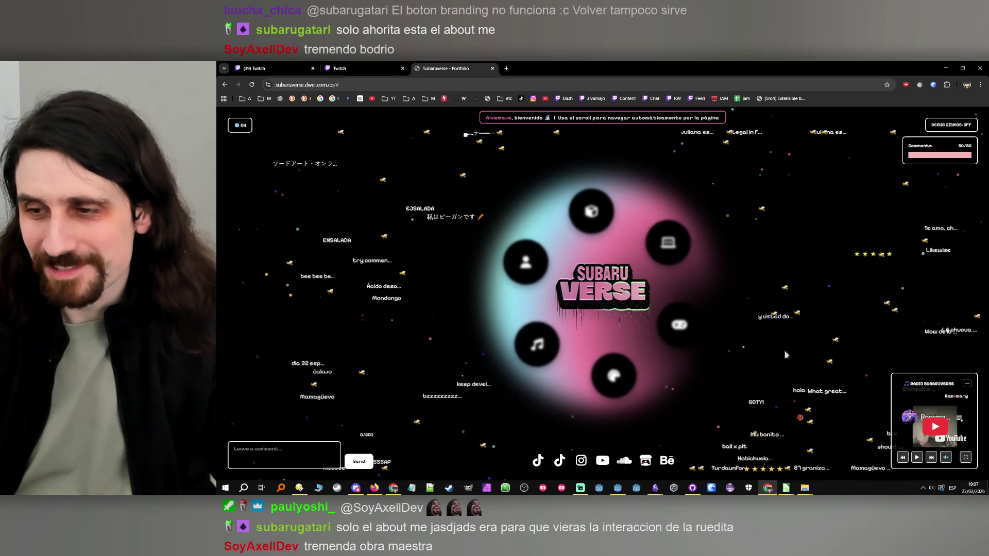
scroll(640, 372, down, 2)
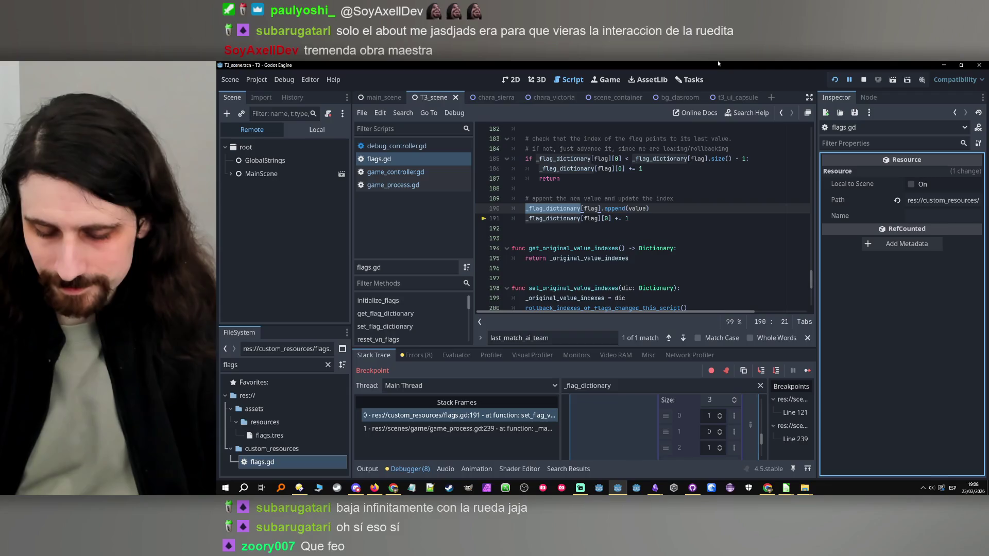
- Put the caret on the empty line after the flag update in flags.gd
click(690, 211)
key(Down)
key(Down)
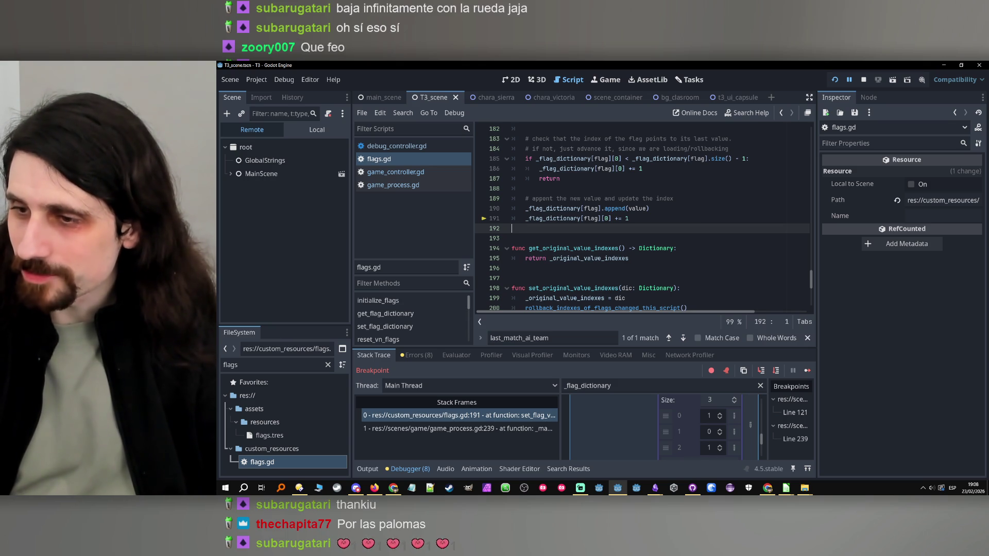
key(alt+Tab)
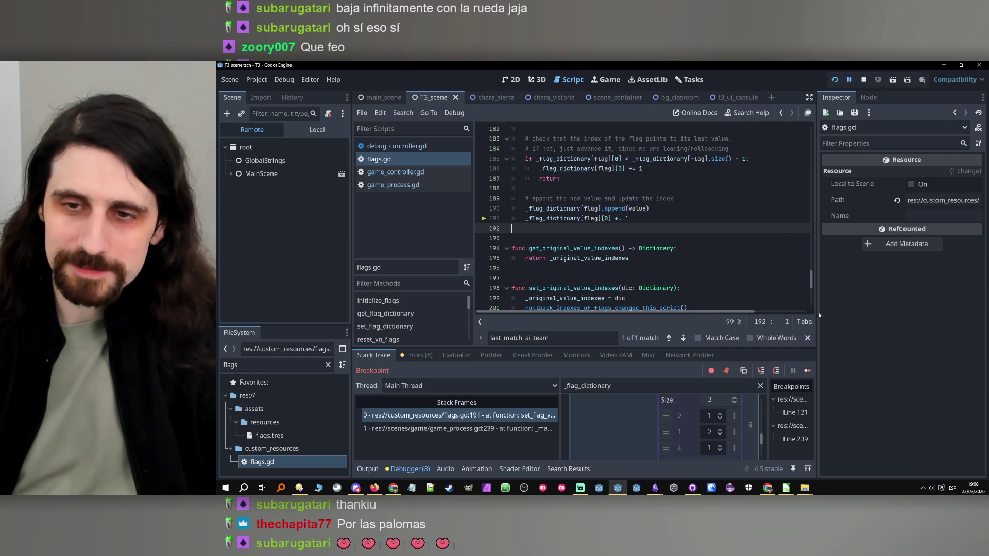
- Widen the script and debugger area, then bring the mall_tourney.ods spreadsheet back to the front
drag(819, 316, 829, 316)
click(634, 219)
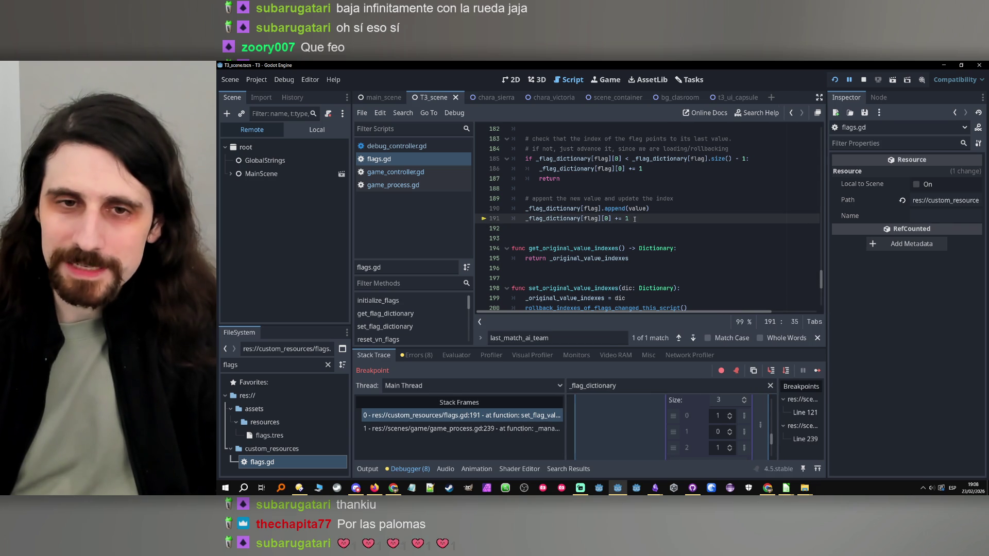
scroll(635, 219, up, 3)
scroll(634, 219, down, 3)
scroll(634, 219, up, 1)
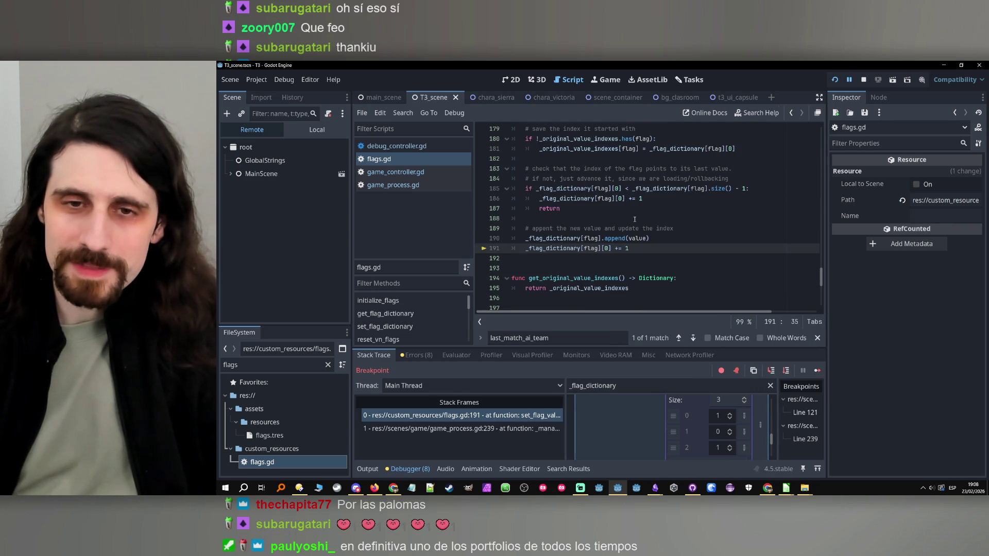
click(785, 488)
click(759, 462)
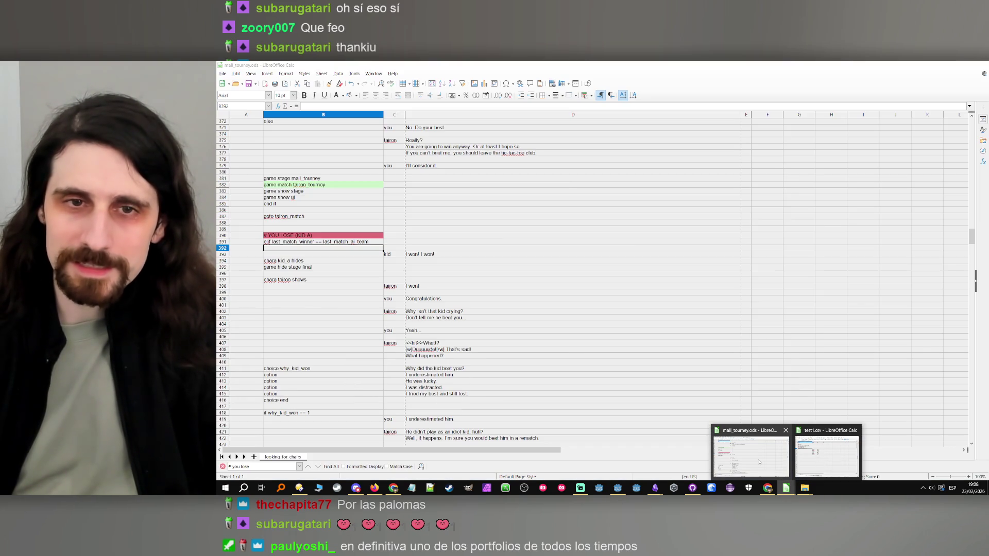
- Begin a tag with ' <' after D393's 'I won! I won!', checking Obsidian's Dialogue tags note
double_click(482, 257)
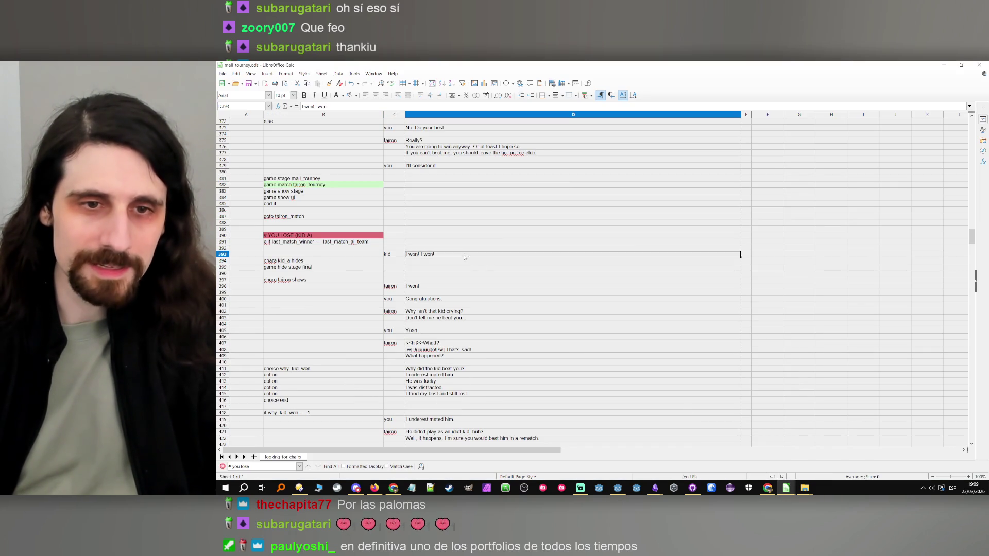
text(<)
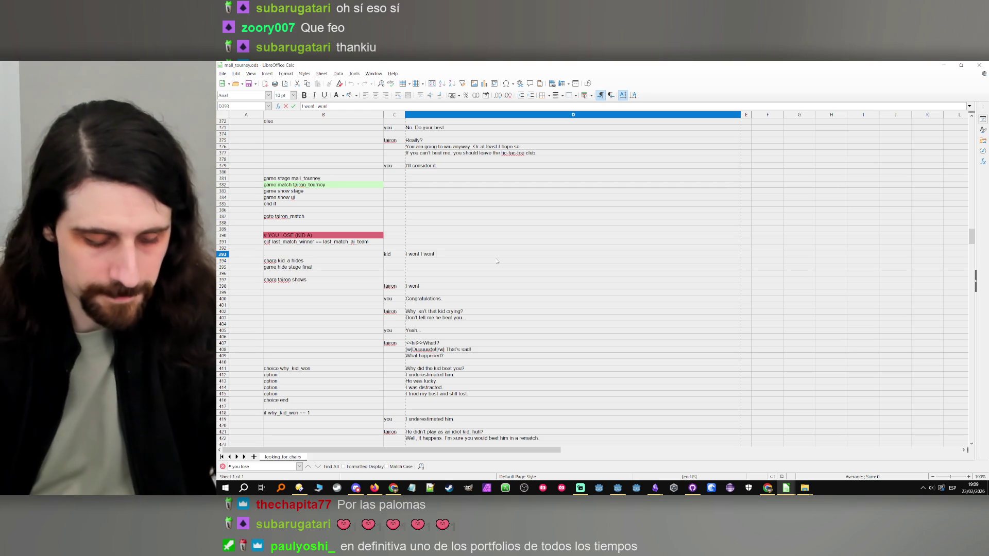
mouse_move(655, 488)
click(625, 459)
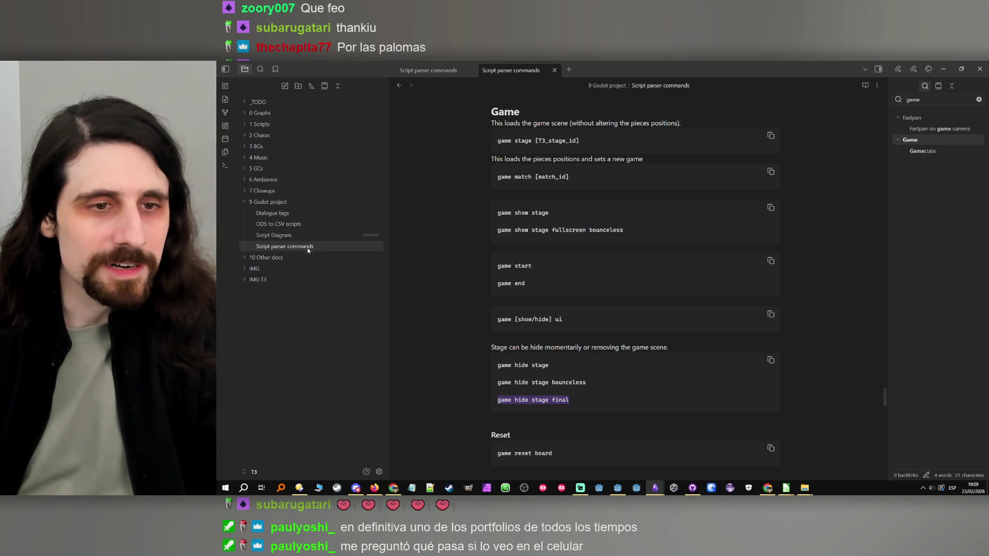
click(297, 216)
scroll(524, 235, down, 6)
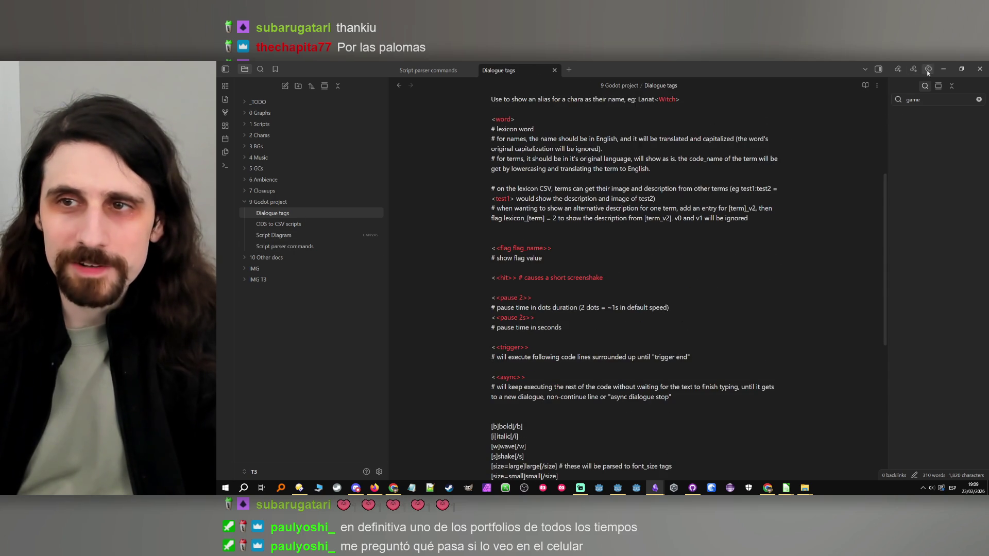
click(942, 70)
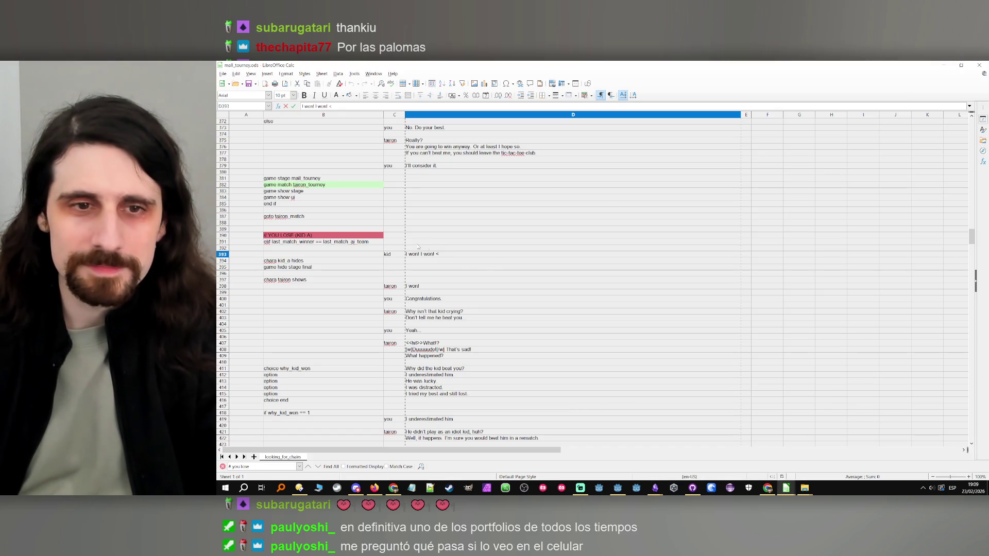
- Add <<flag last_match_ai_team>> to D393, copying the flag name from B391
text(g)
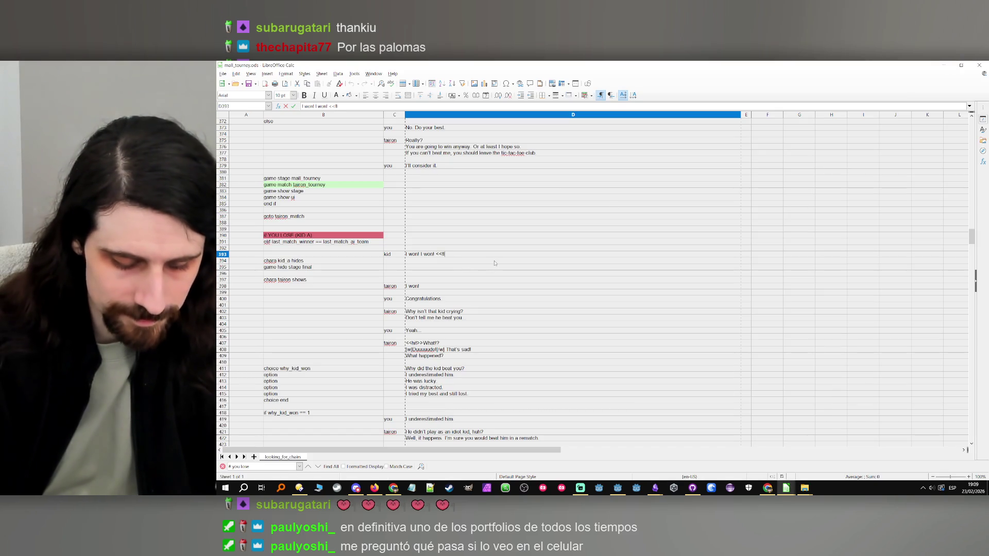
text(ag)
click(358, 242)
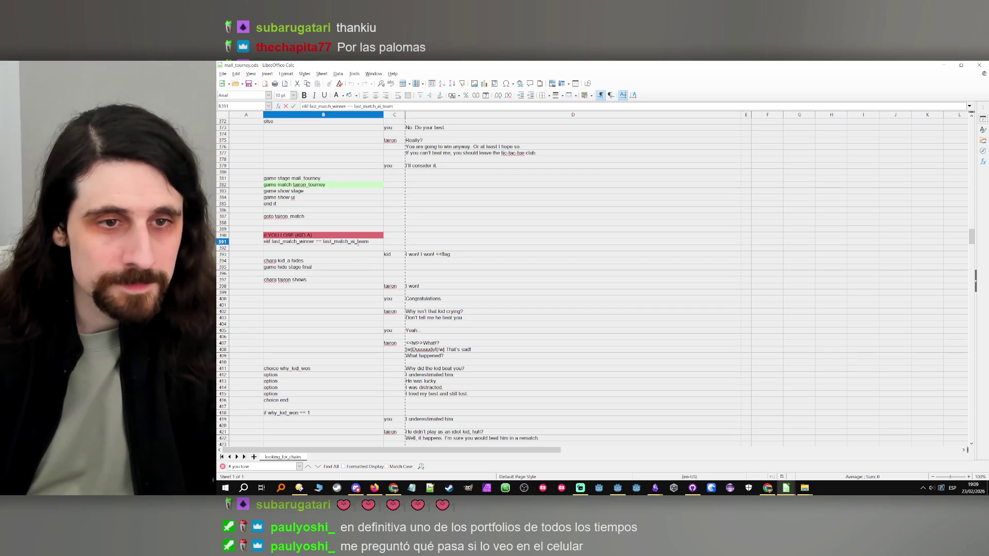
drag(369, 241, 319, 241)
key(ctrl+c)
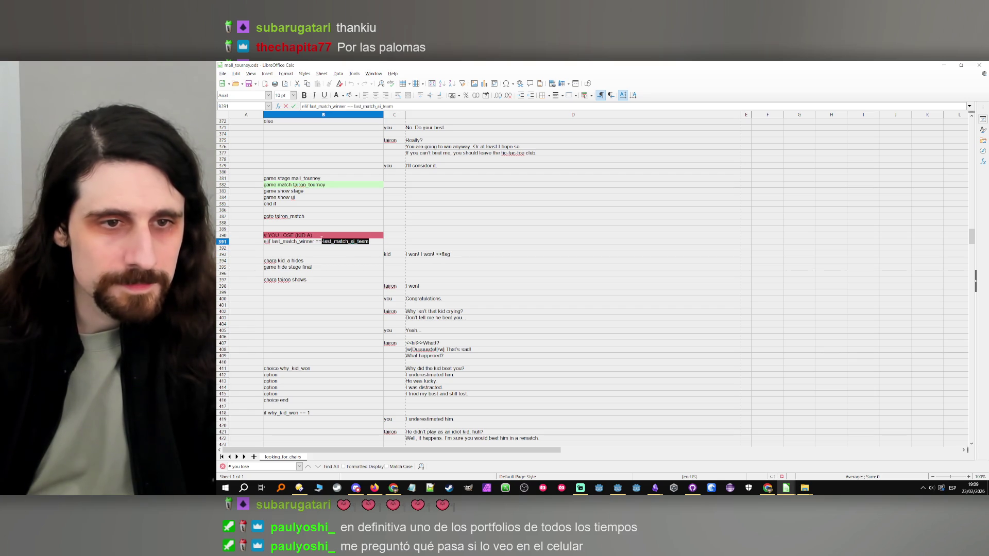
double_click(492, 254)
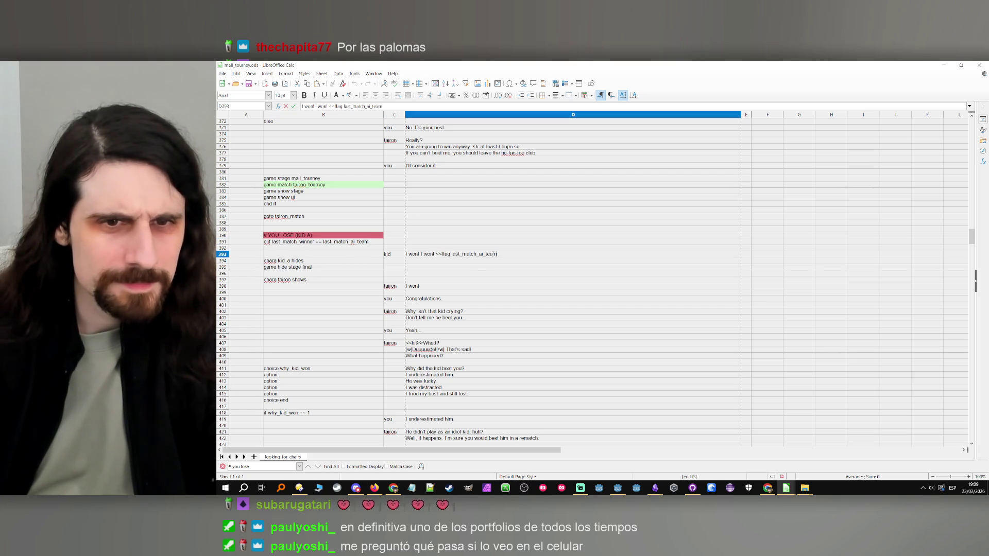
key(ctrl+v)
text(>> )
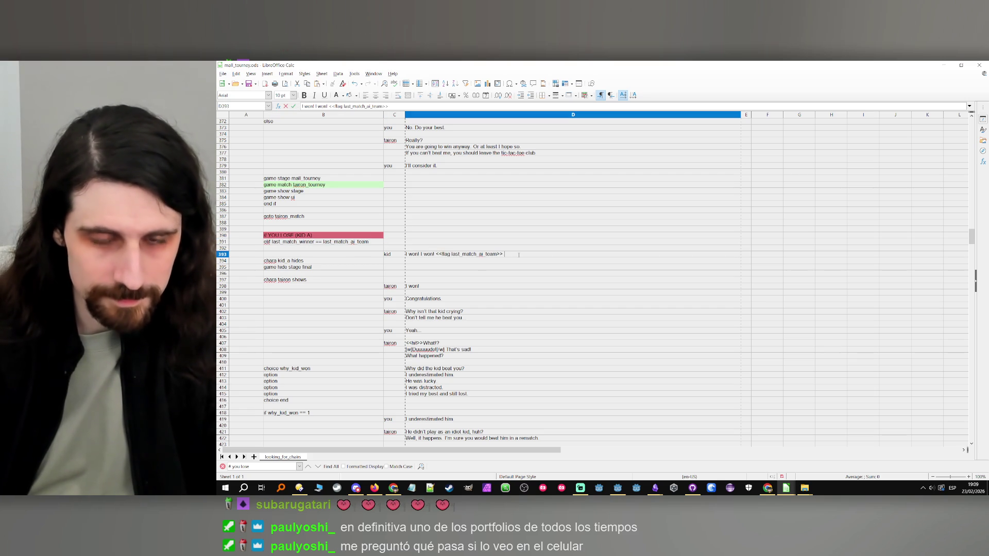
text(<<flag)
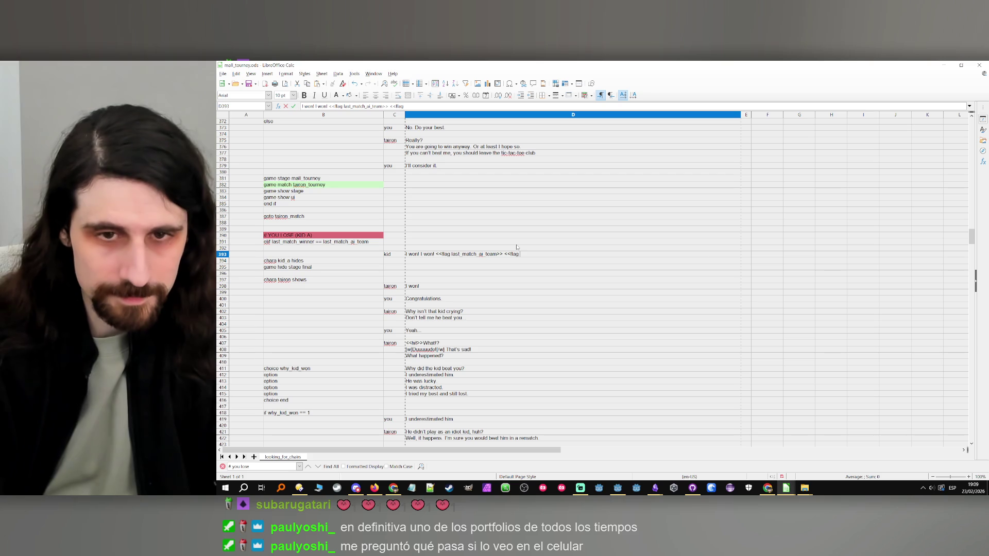
- Append <<flag last_match_winner>> from B391 to D393, then restart the game in Godot
double_click(286, 242)
mouse_move(287, 242)
mouse_down()
mouse_move(314, 242)
mouse_move(272, 242)
mouse_up()
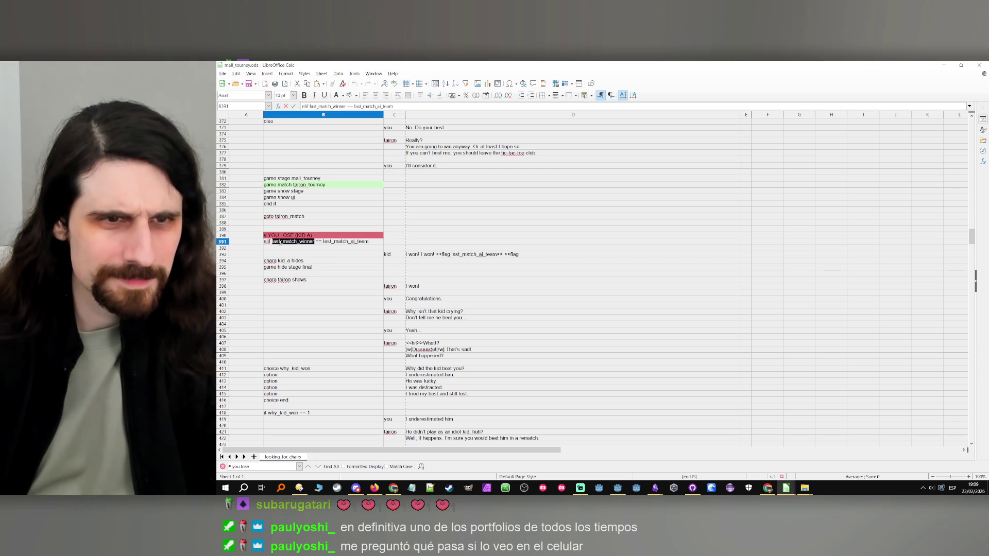
key(ctrl+c)
double_click(531, 254)
key(ctrl+v)
text(>>)
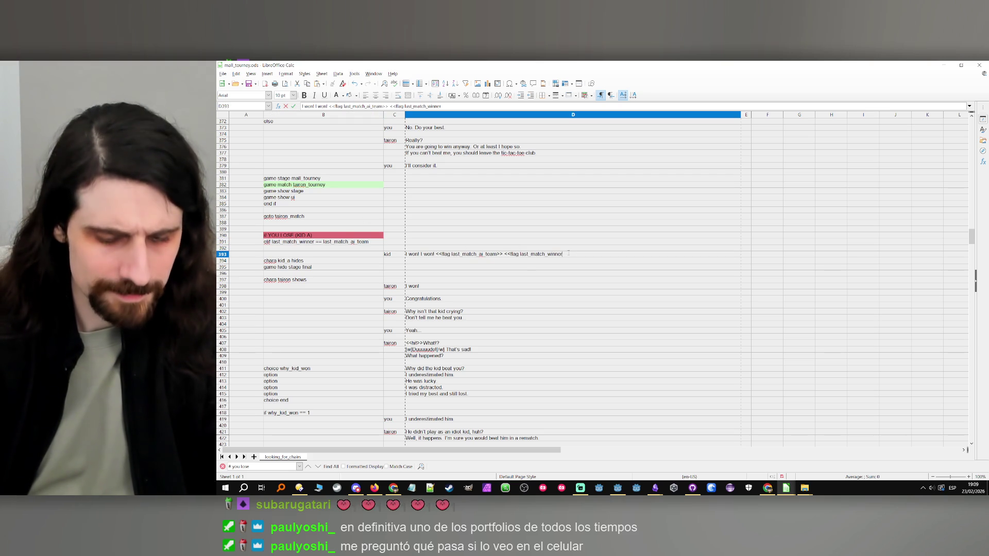
click(564, 267)
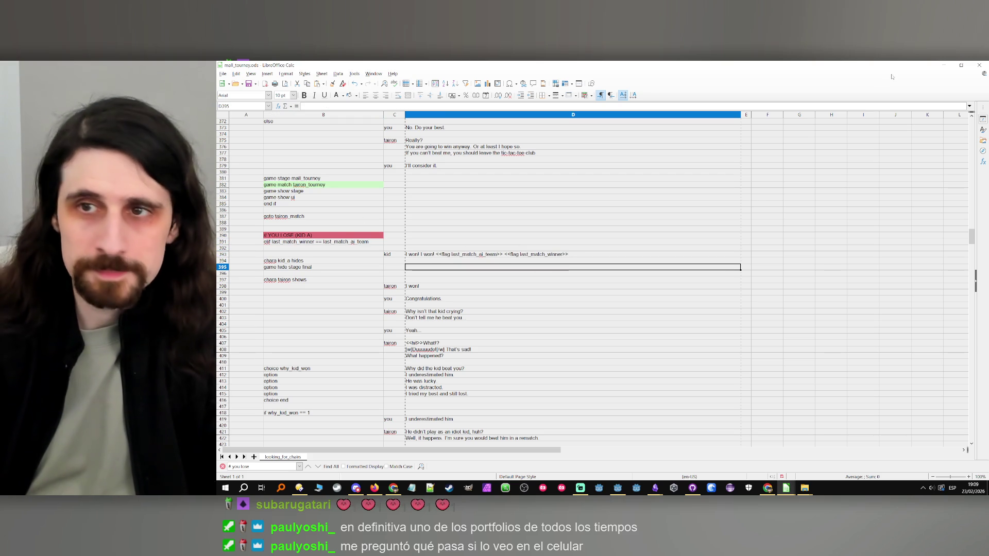
click(944, 65)
click(835, 79)
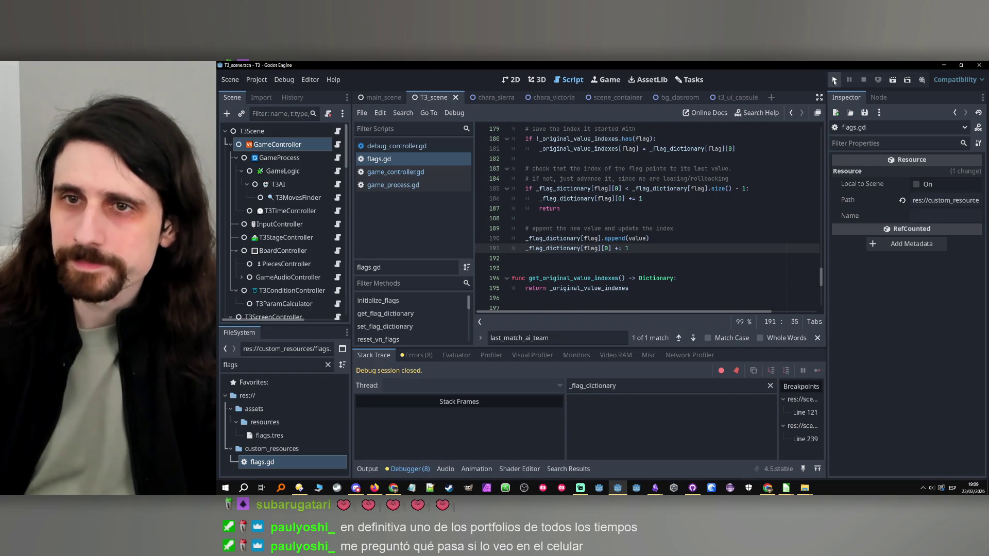
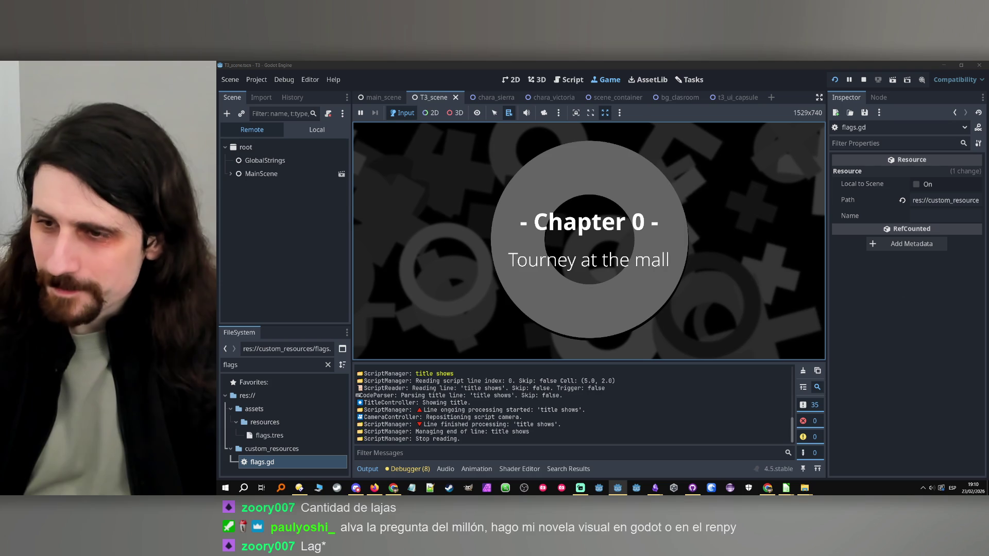
- Advance through the opening dialogue and choose to get one with blue switches
click(709, 263)
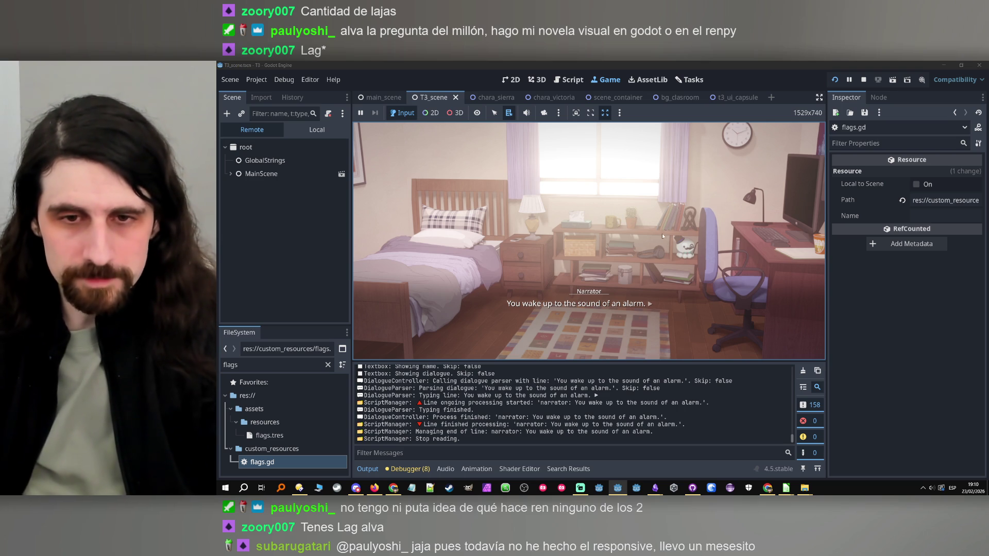
click(641, 268)
click(635, 236)
click(635, 205)
click(634, 206)
- Start the match, remove the line 239 breakpoint and resume the game
click(633, 208)
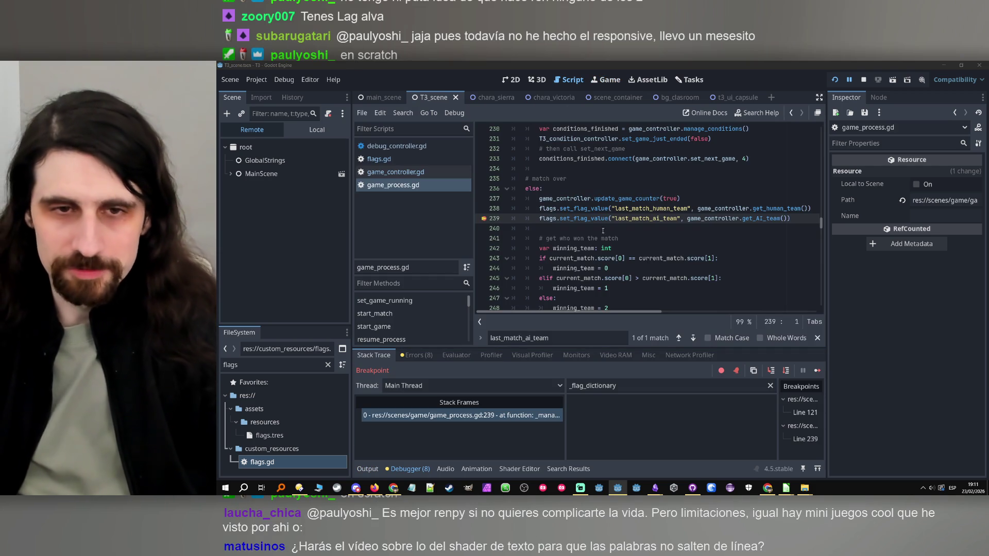
key(F9)
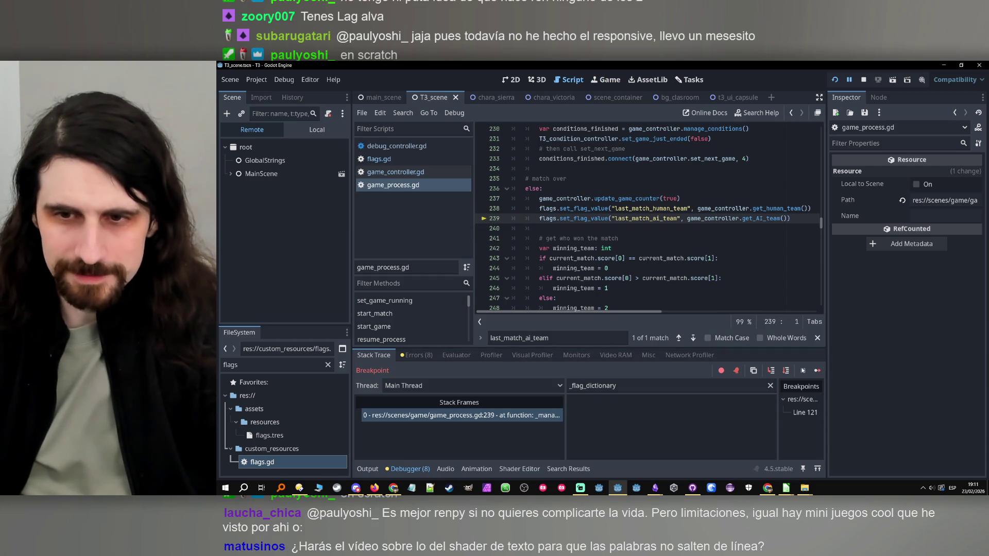
click(818, 371)
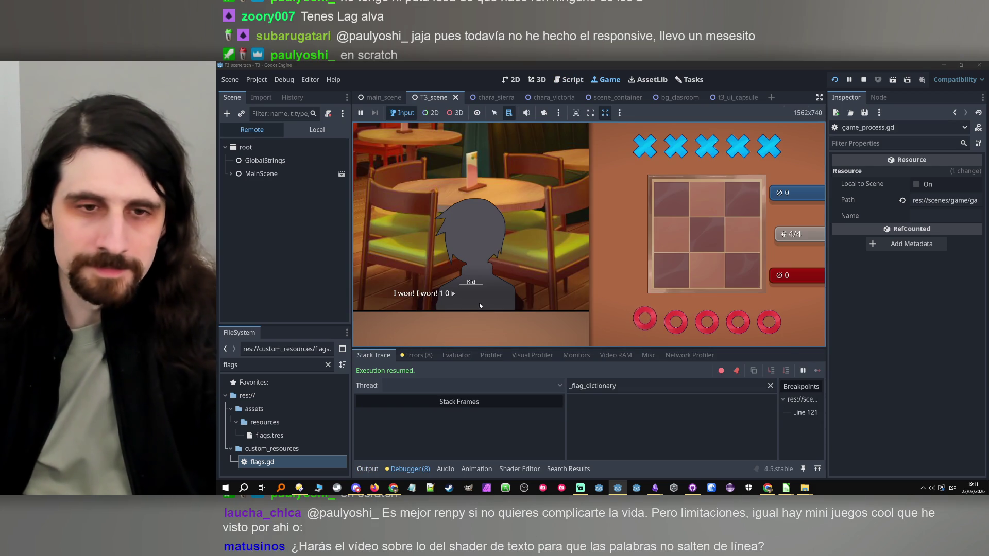
- In mall_tourney, inspect the elif winner condition in B391 and the Kid's line in D393
mouse_move(785, 487)
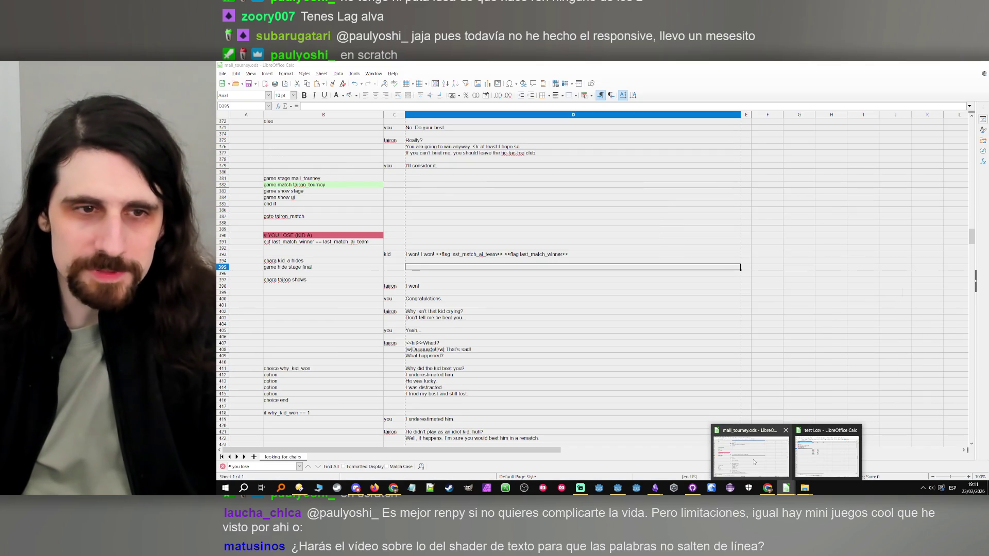
click(751, 456)
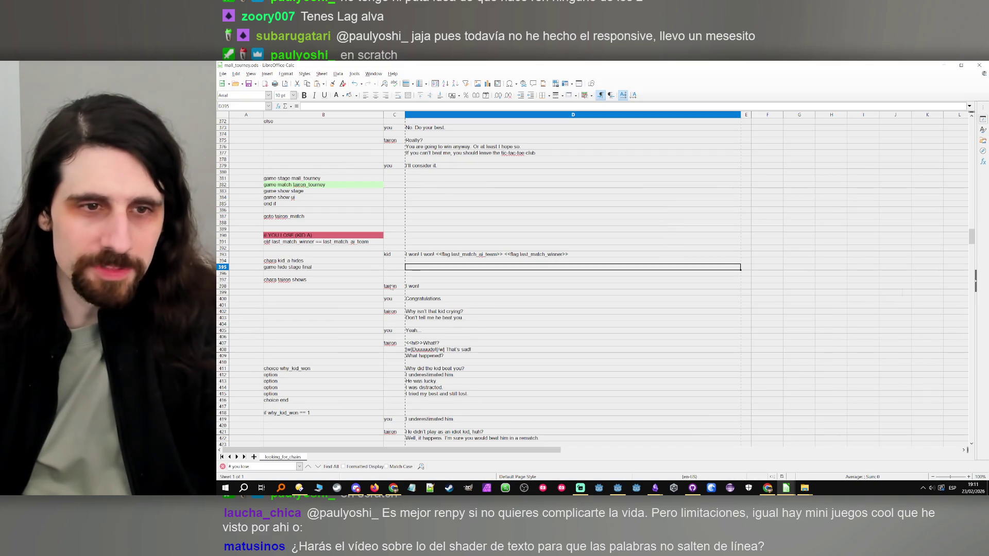
double_click(287, 244)
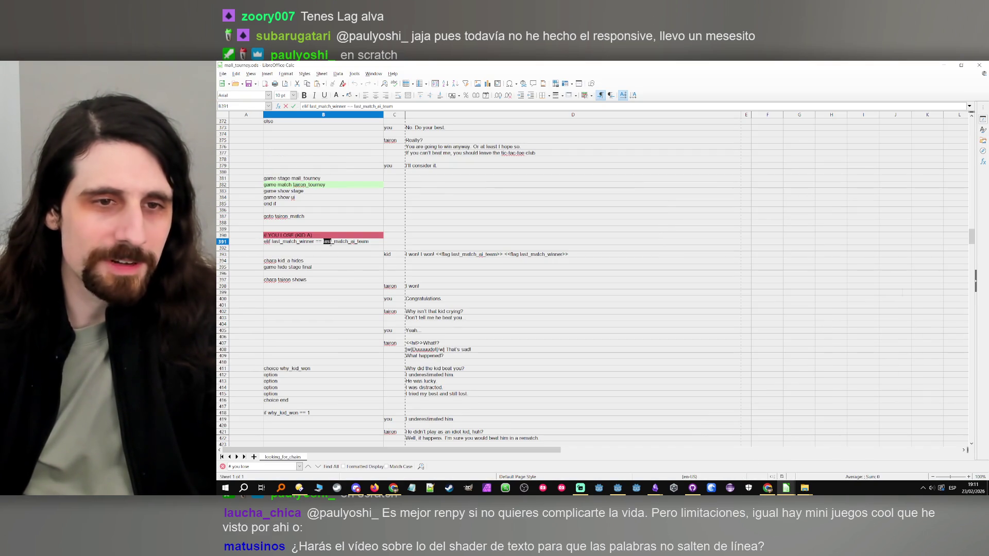
click(476, 254)
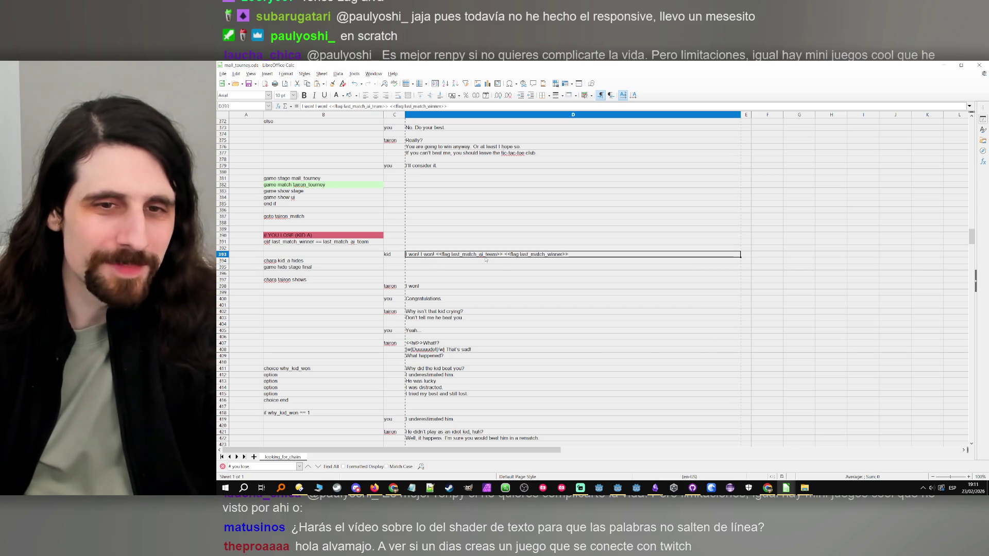
double_click(485, 258)
click(944, 65)
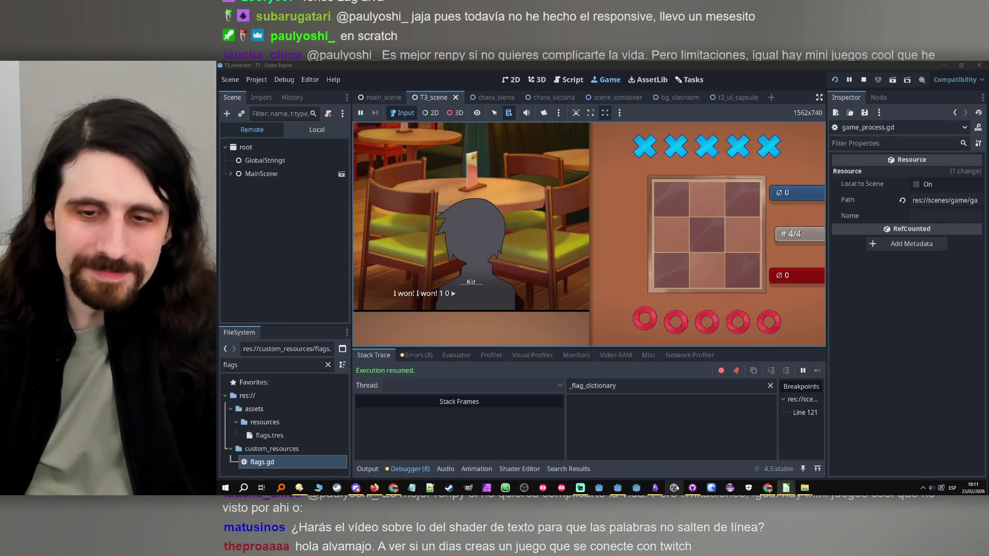
mouse_move(786, 488)
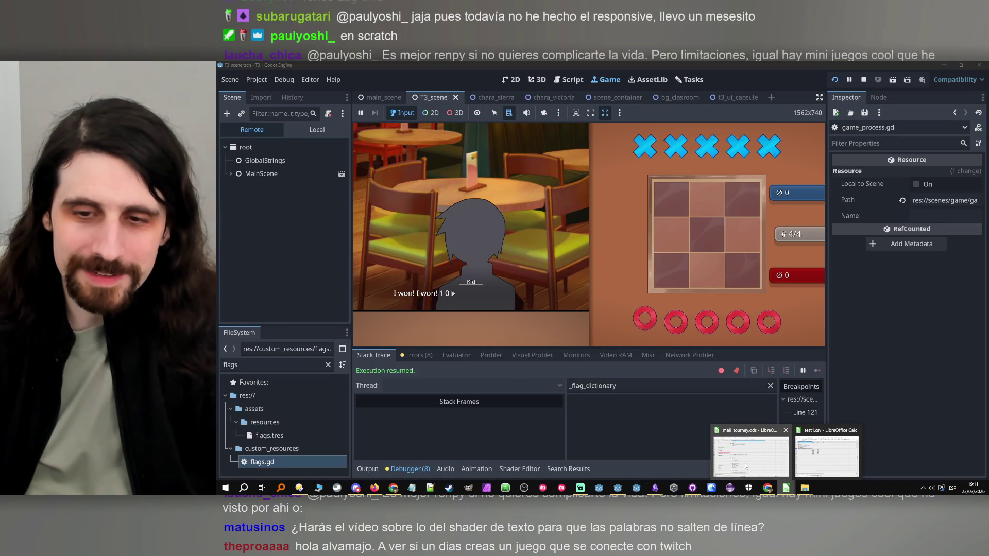
click(745, 466)
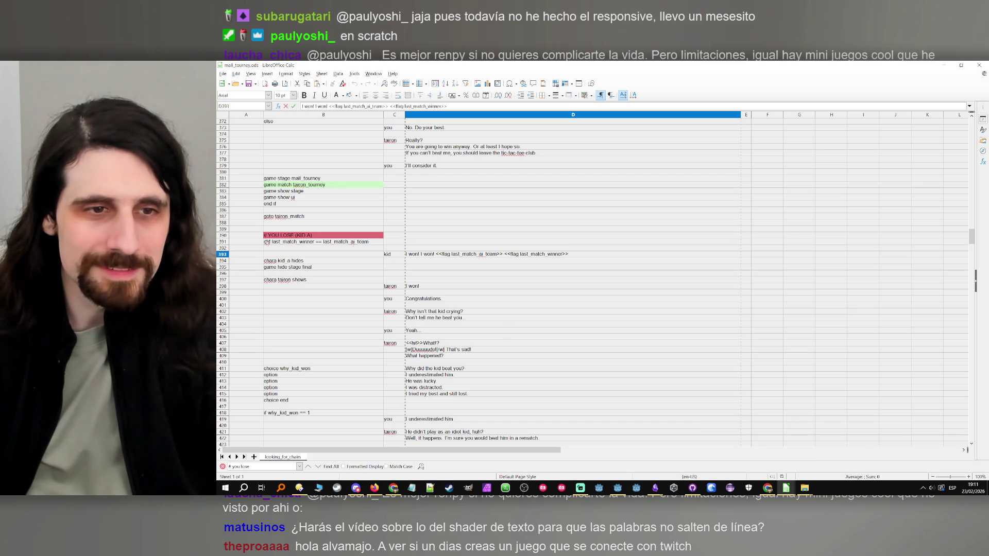
click(269, 243)
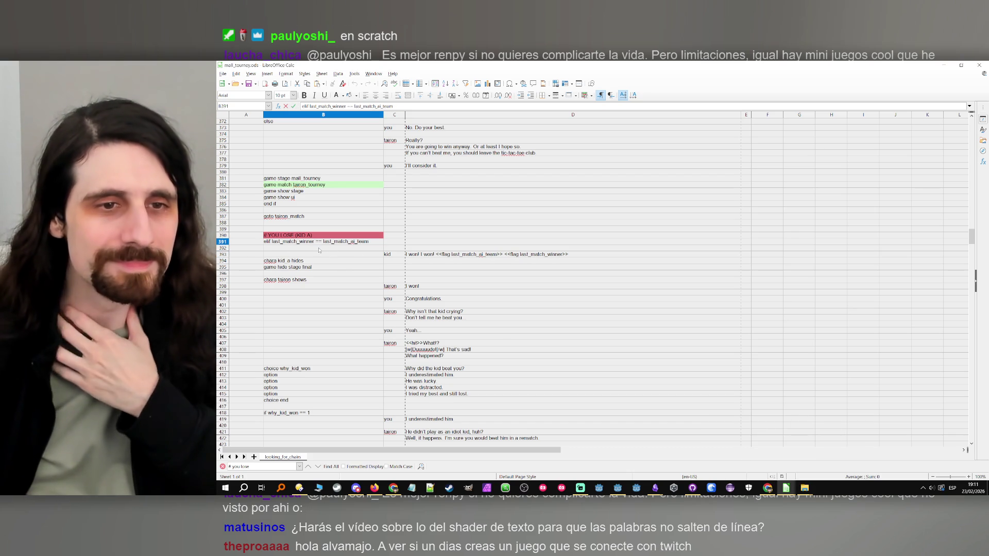
- Delete both flag tokens from D393 so it reads 'I won! I won!', then return to Godot
click(406, 254)
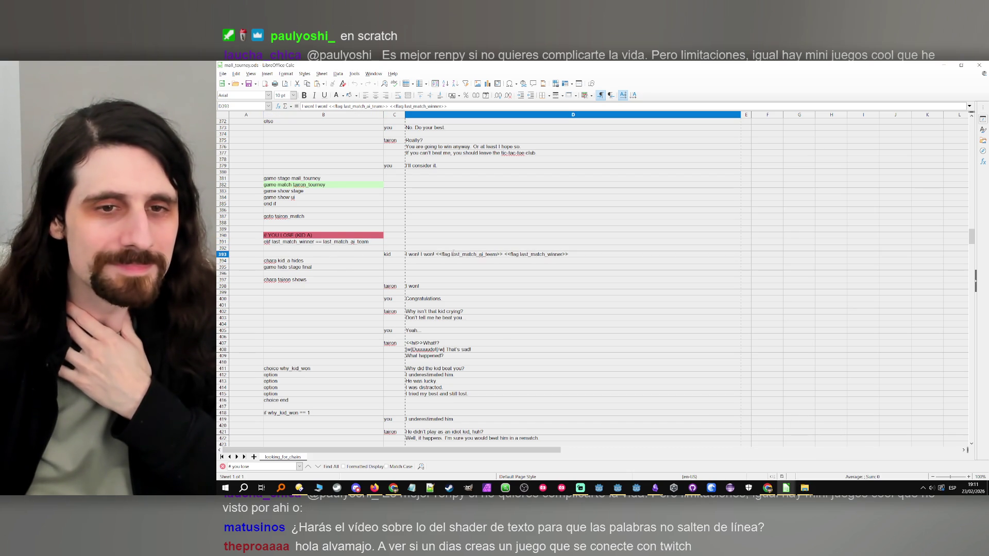
shift+click(597, 258)
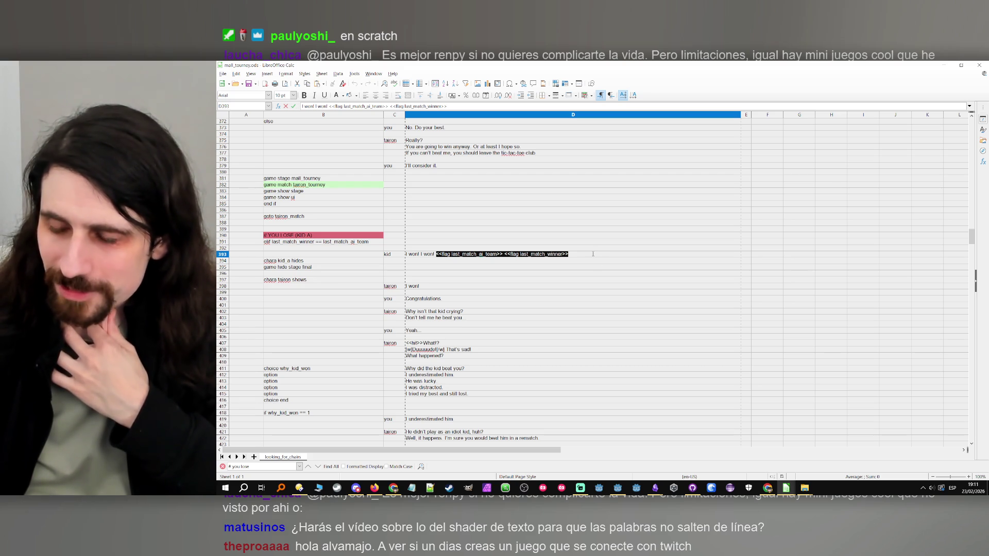
key(BackSpace)
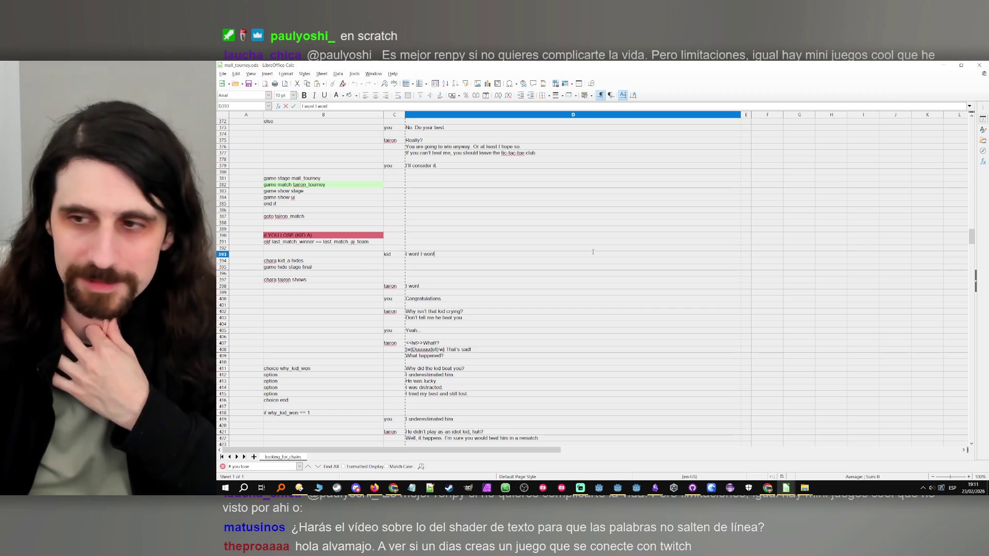
click(537, 261)
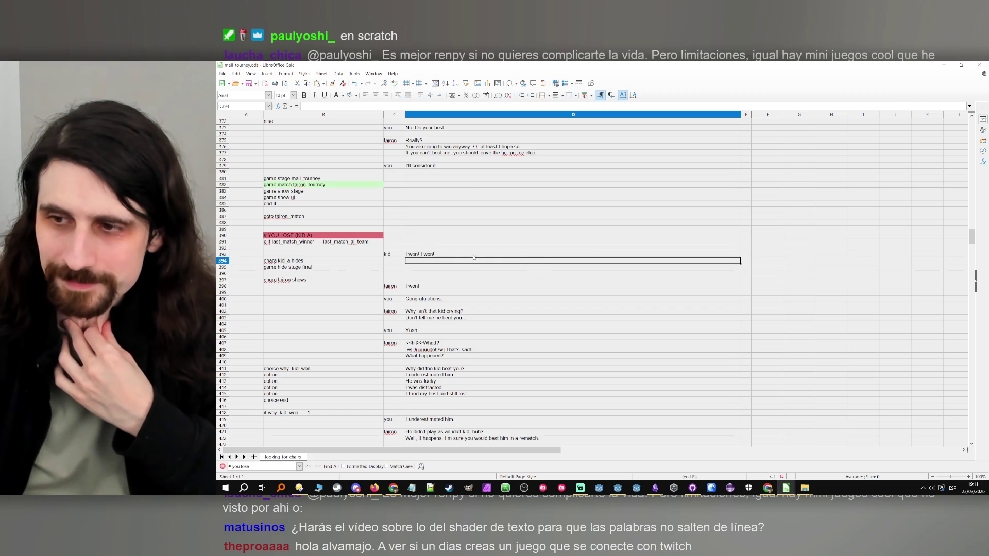
click(438, 254)
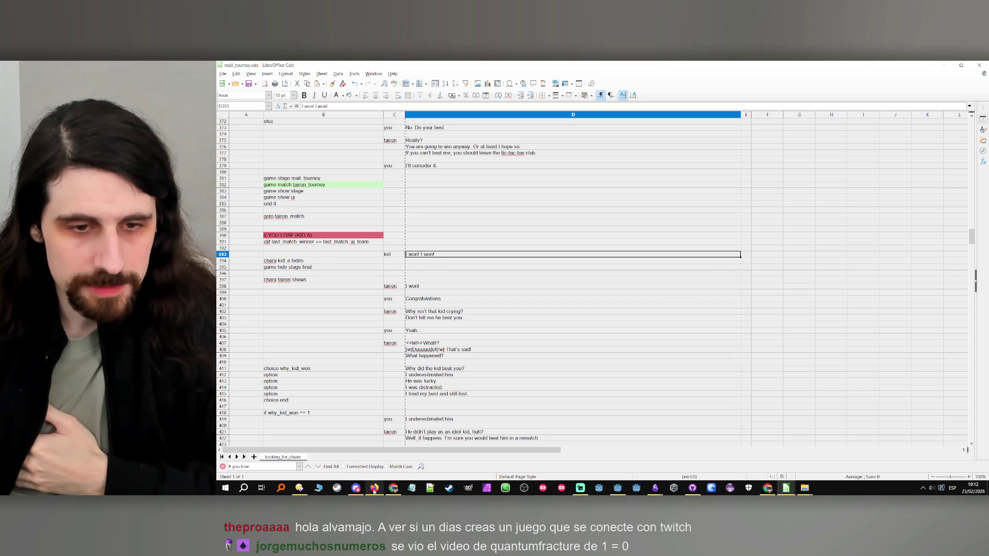
click(618, 487)
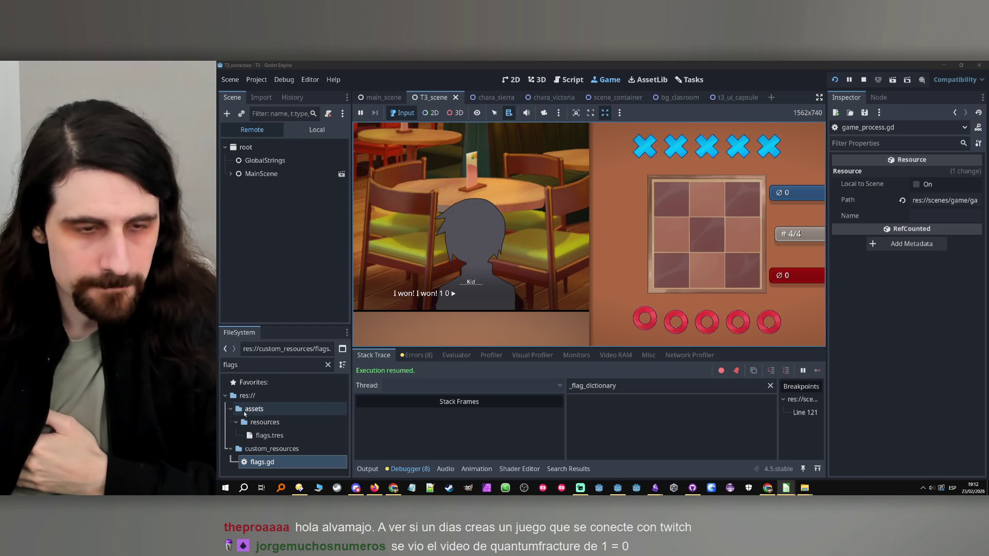
- In the Output log, highlight the combined operations FALSE result and the 'Condition not met' goto line
click(367, 469)
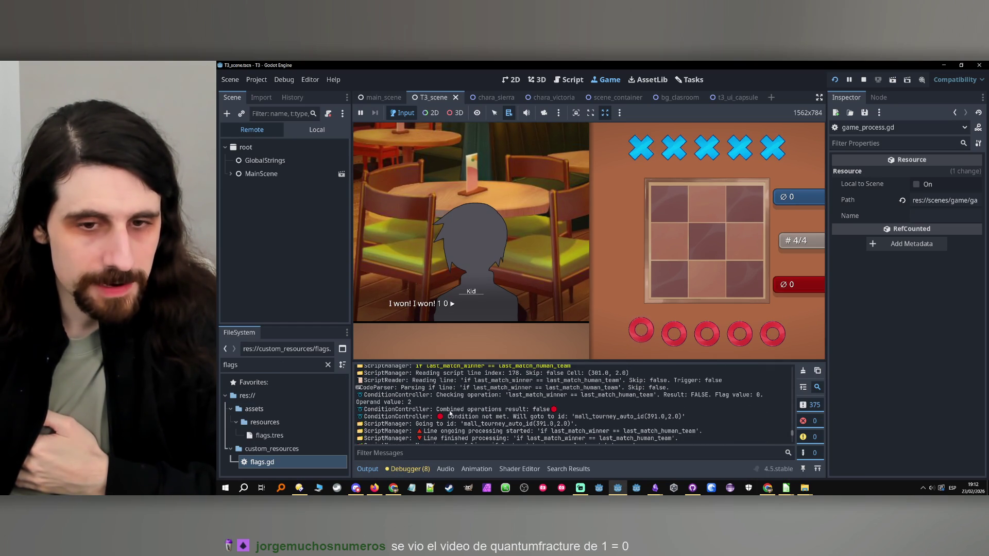
drag(447, 409, 558, 409)
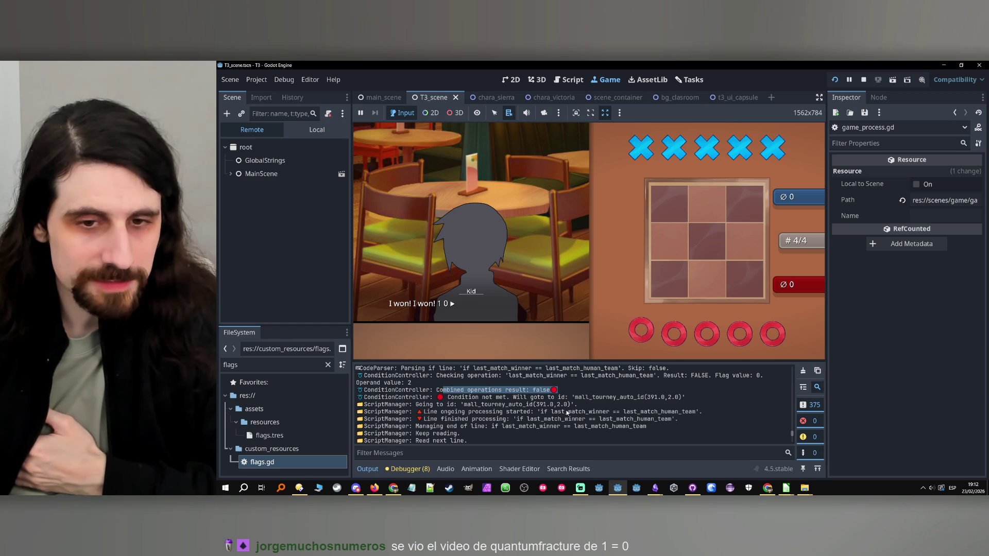
drag(447, 397, 661, 398)
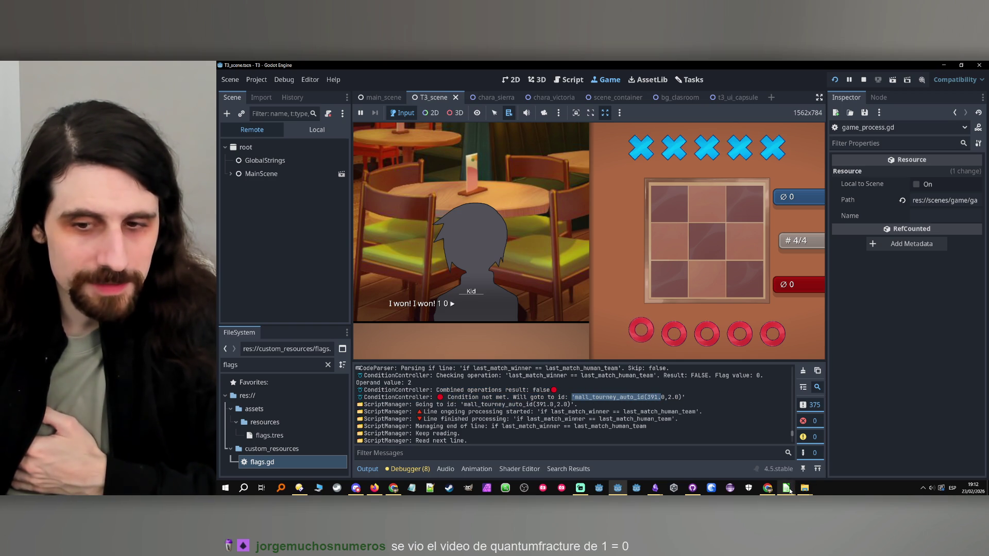
click(786, 487)
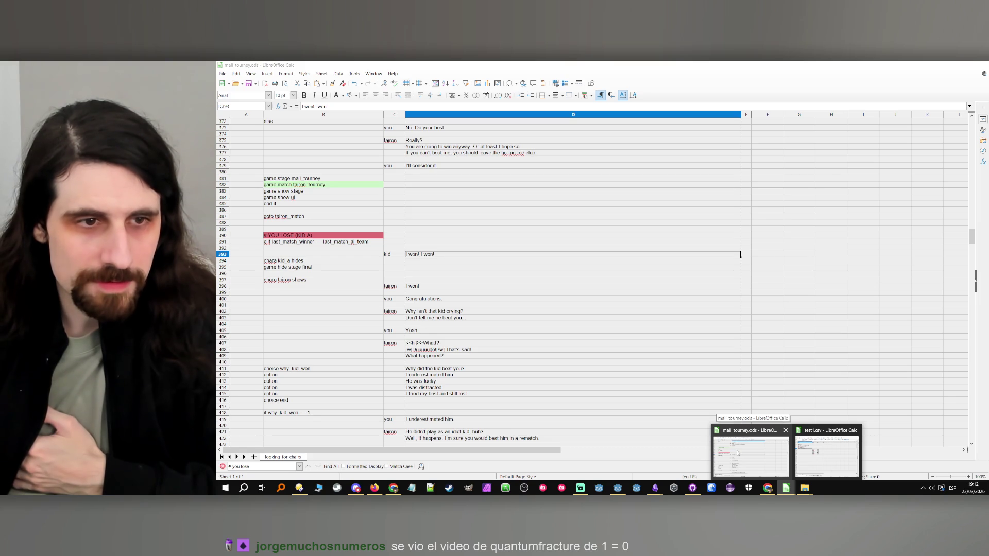
- Check the last_match_winner == last_match_ai_team condition in B391 of mall_tourney.ods, then return to Godot
click(737, 453)
click(297, 242)
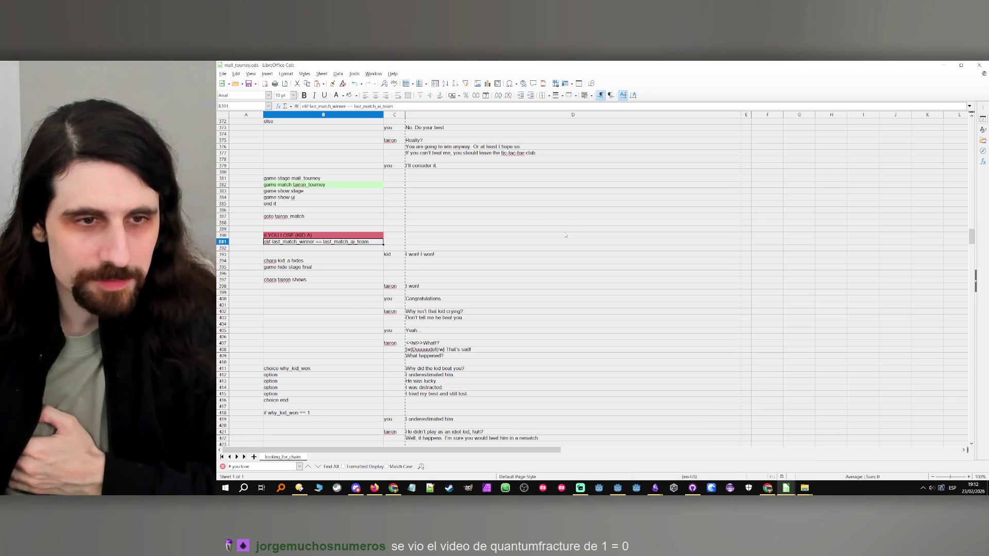
click(944, 65)
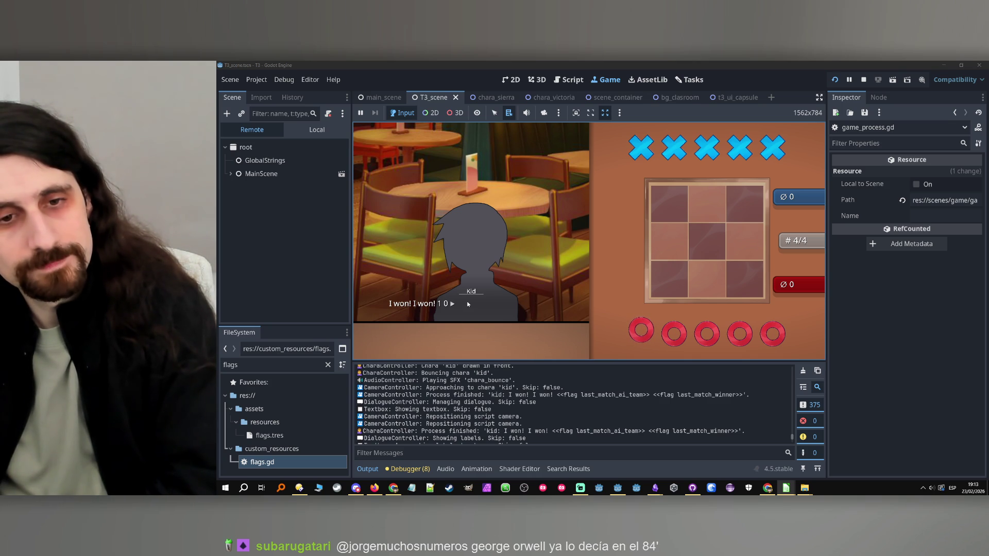
- Finish the Kid's line, stop the game and open the ScriptParser node's script
click(468, 304)
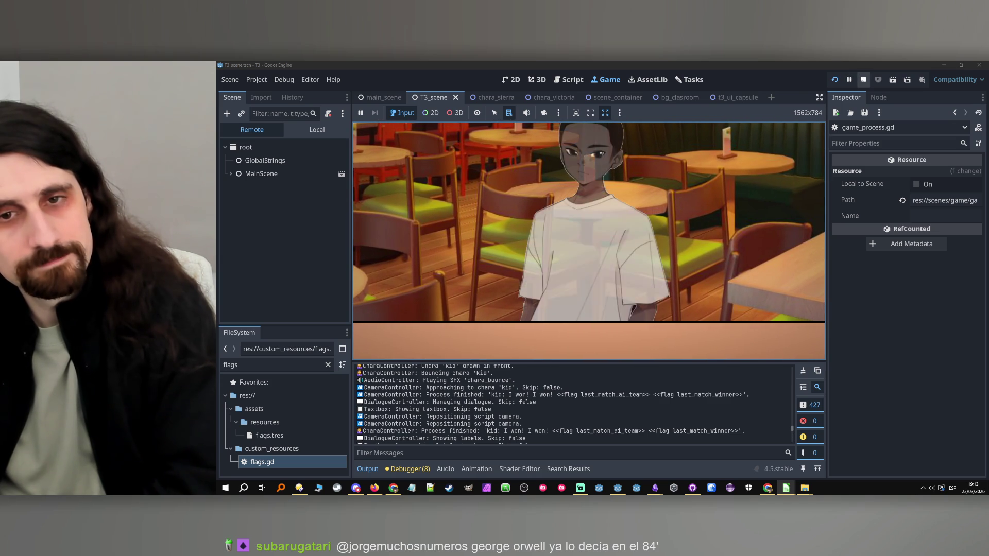
key(F8)
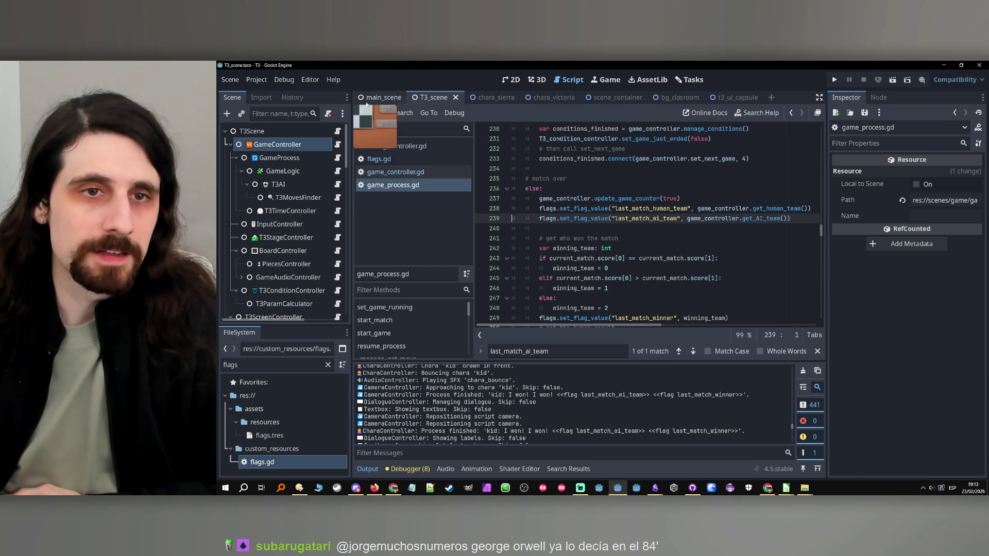
click(371, 98)
scroll(309, 232, up, 5)
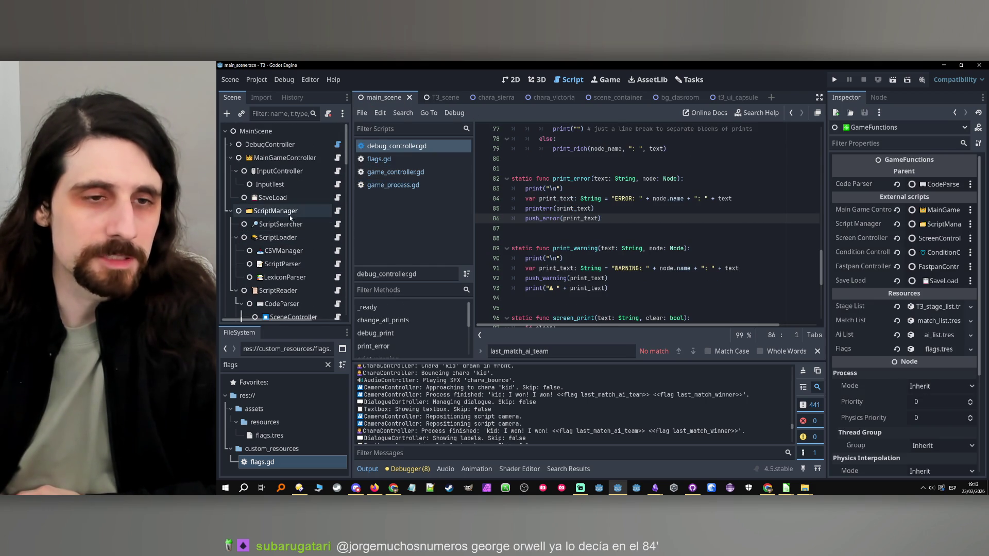
click(311, 264)
click(337, 264)
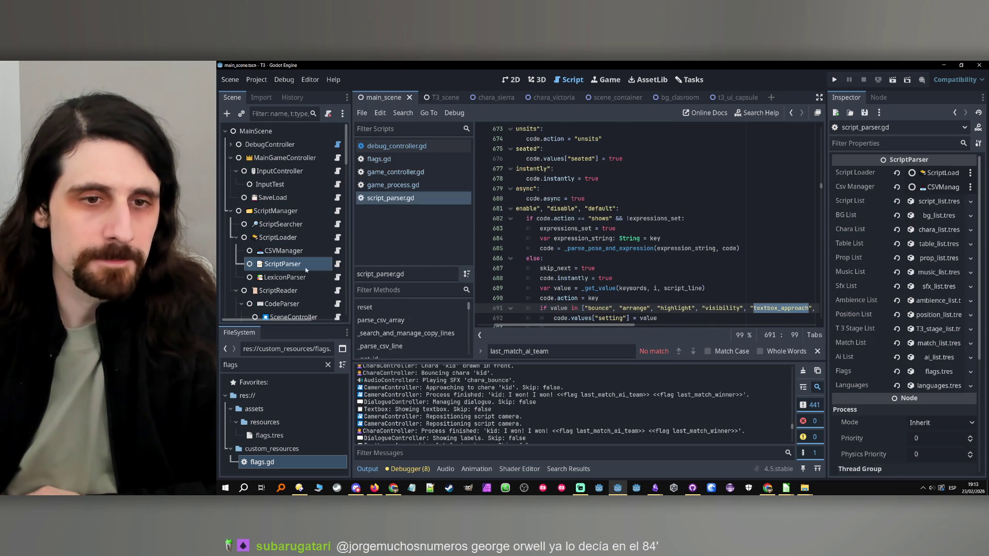
- Search script_parser.gd for "elif" in quotes and step back to the match on line 333
key(ctrl+f)
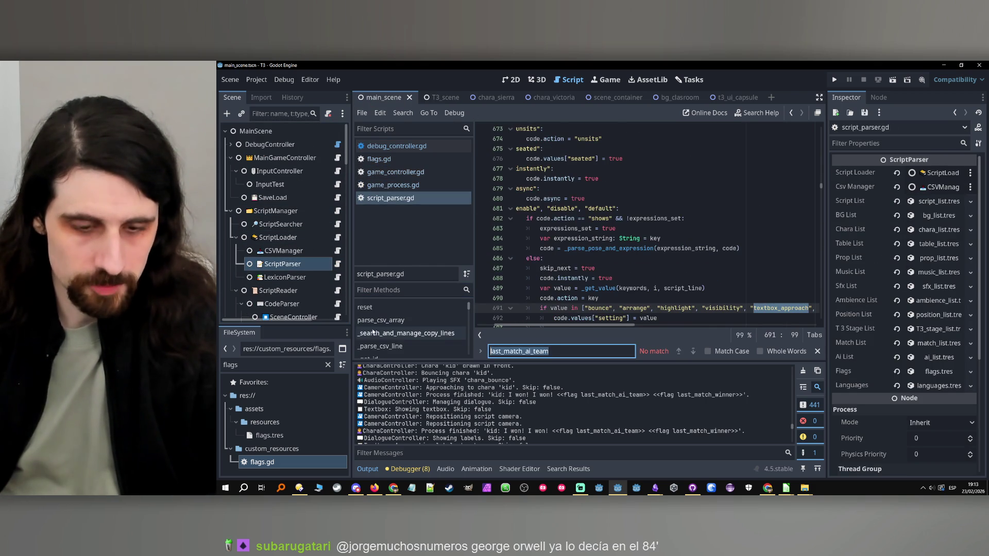
text(elif)
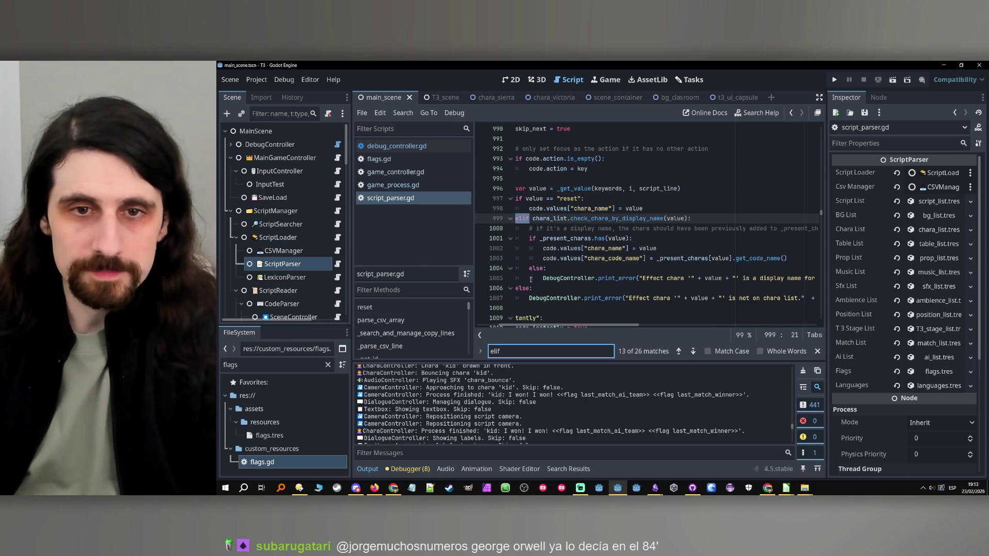
drag(563, 326, 539, 326)
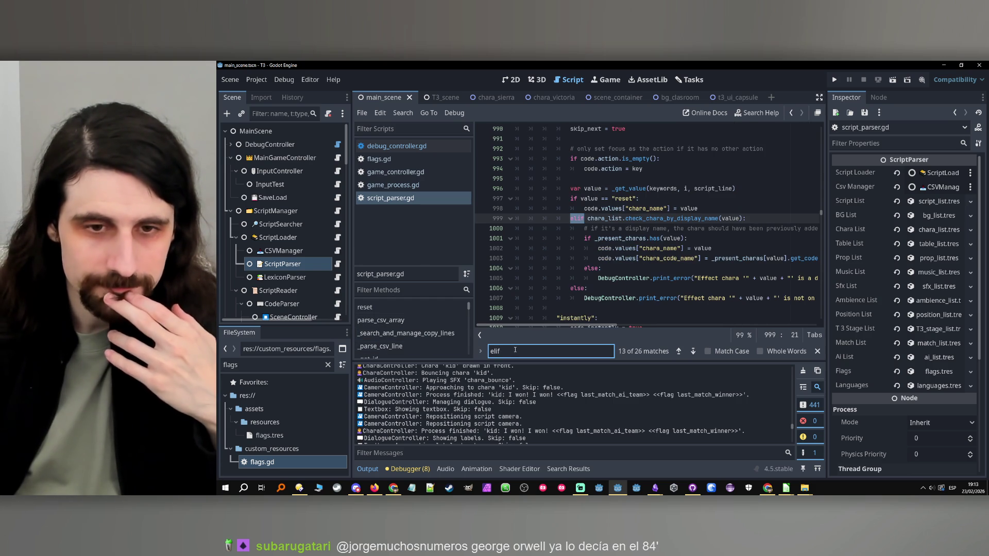
text(")
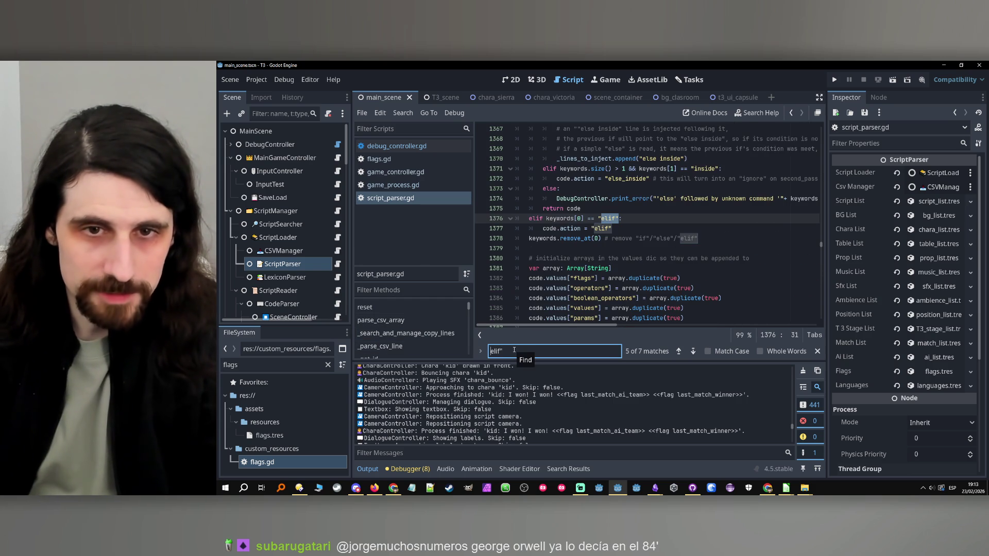
key(Home)
text(")
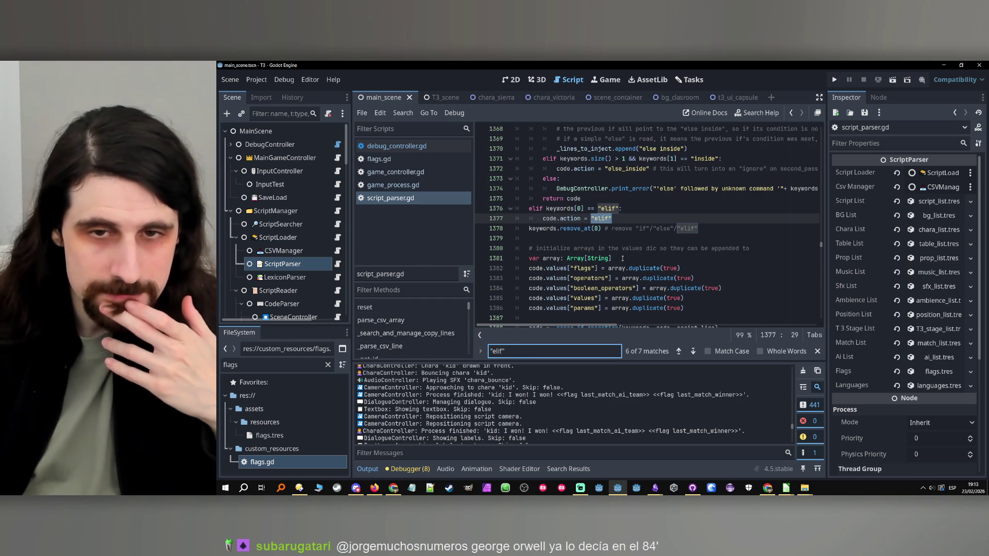
scroll(676, 262, up, 3)
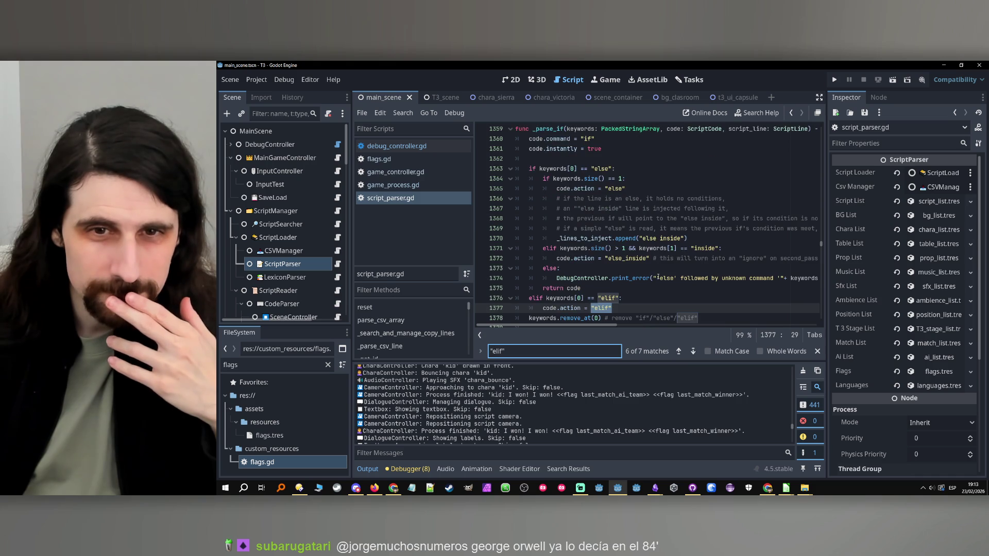
click(679, 351)
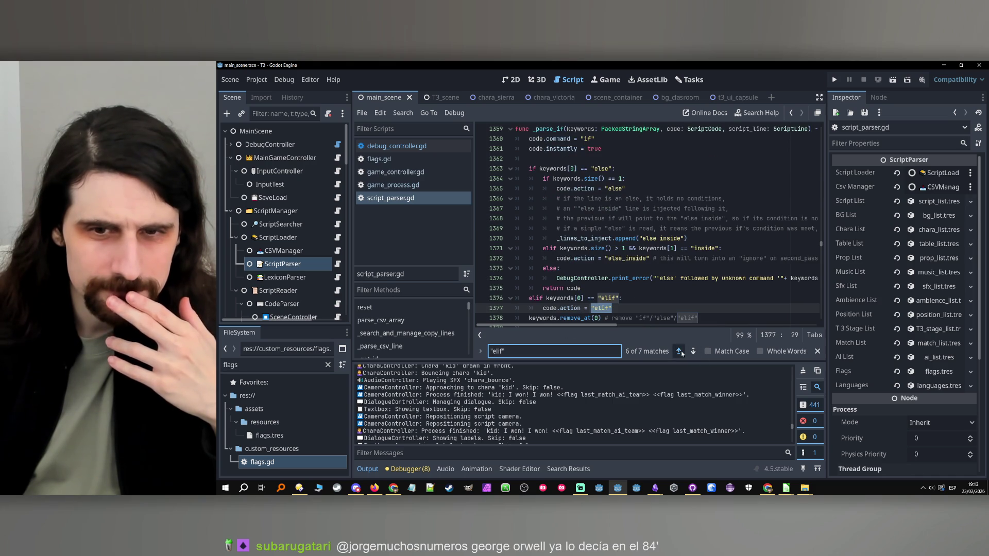
click(678, 351)
click(678, 351)
click(678, 351)
click(679, 351)
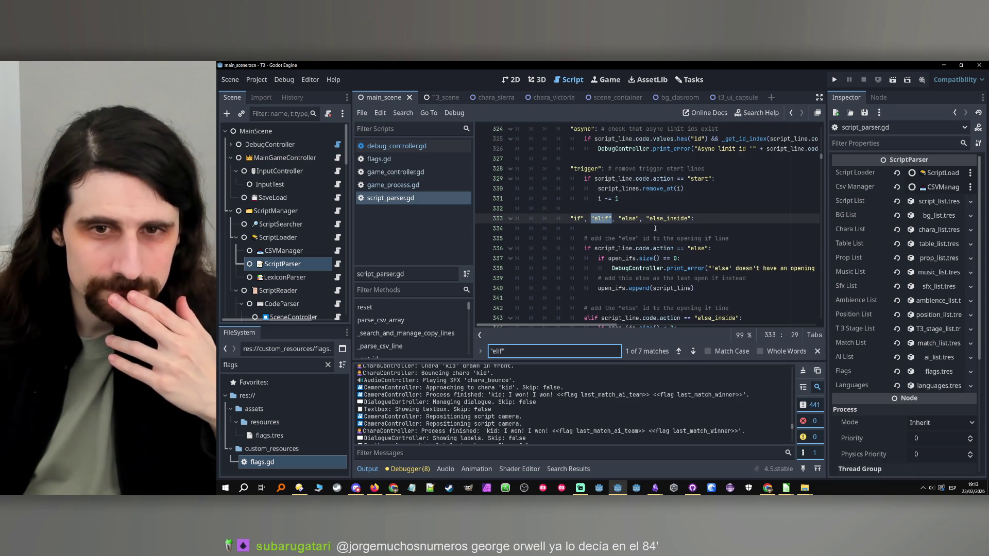
- Widen the code area and read the else_inside and open_ifs handling on lines 340–355
scroll(652, 231, down, 3)
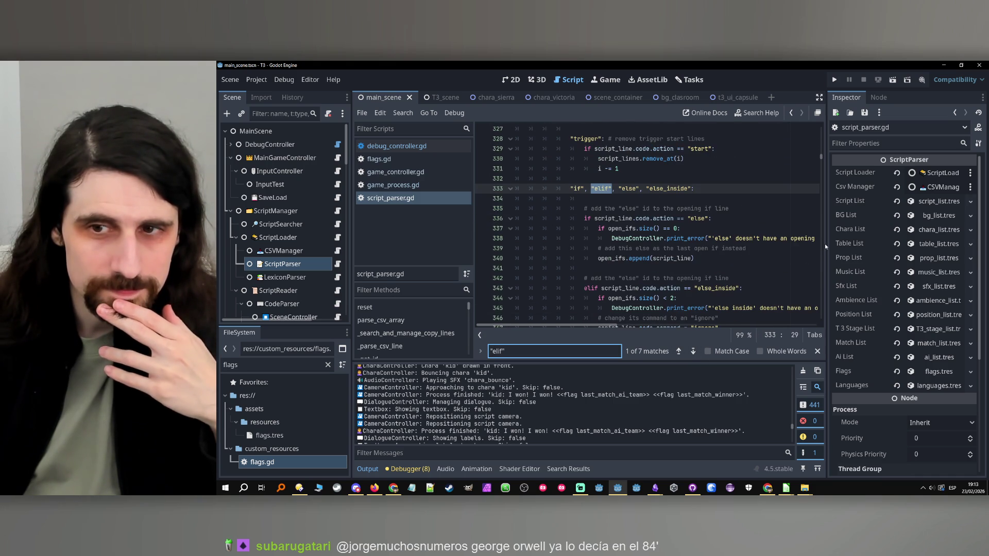
drag(824, 246, 886, 246)
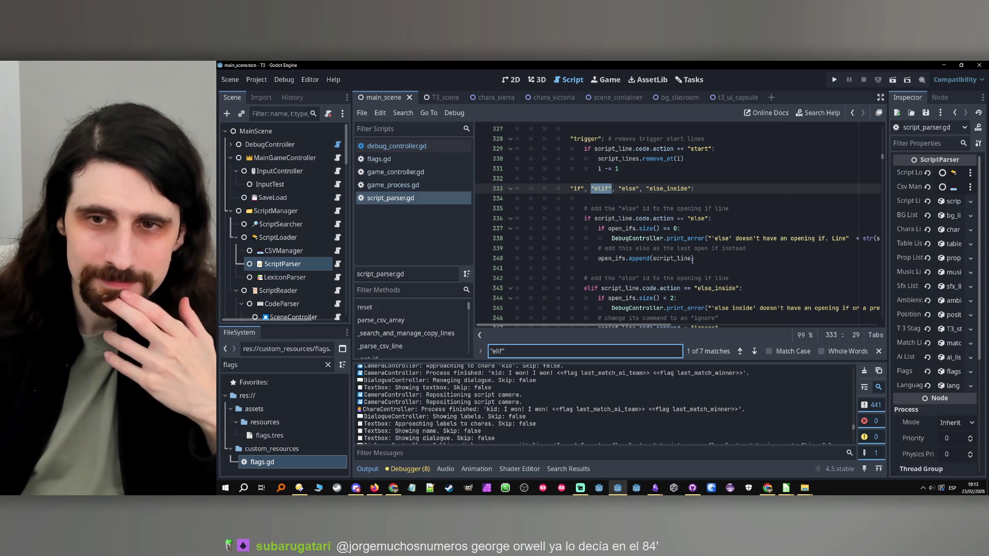
click(695, 258)
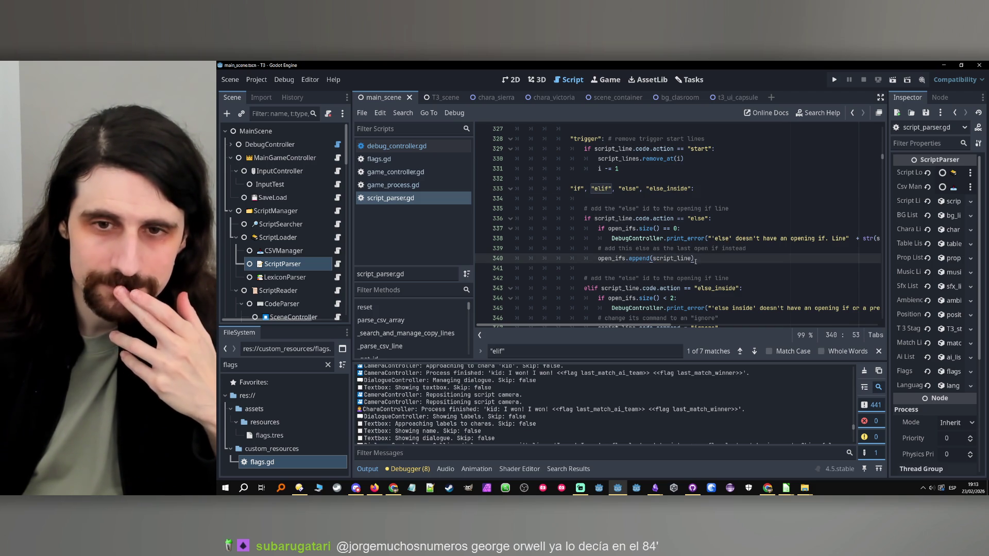
scroll(696, 261, down, 2)
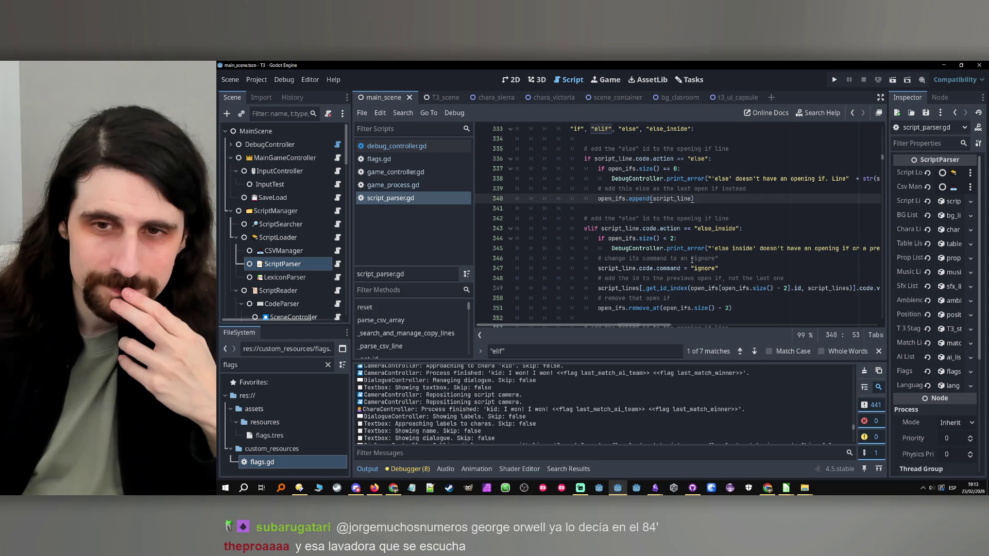
scroll(691, 260, up, 1)
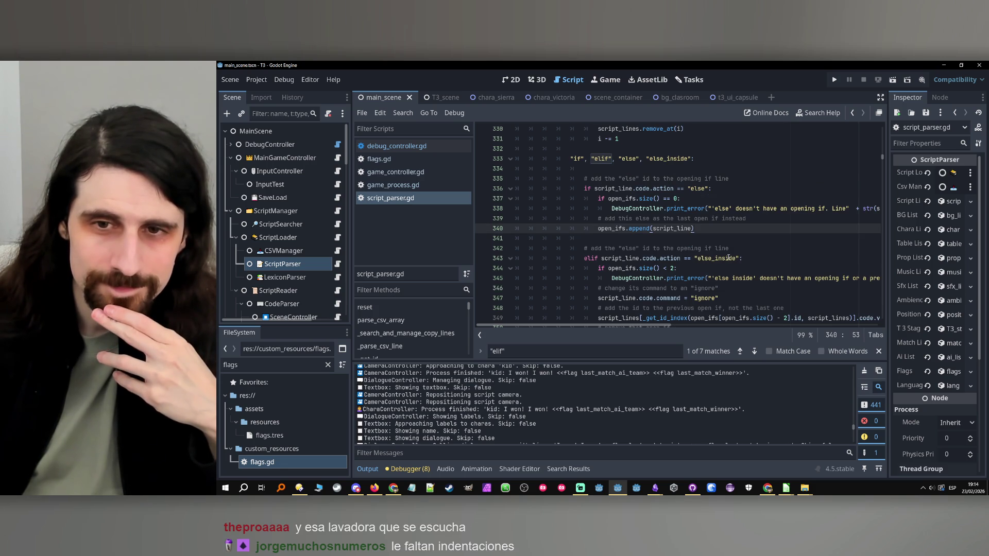
double_click(734, 259)
click(750, 260)
scroll(749, 260, down, 4)
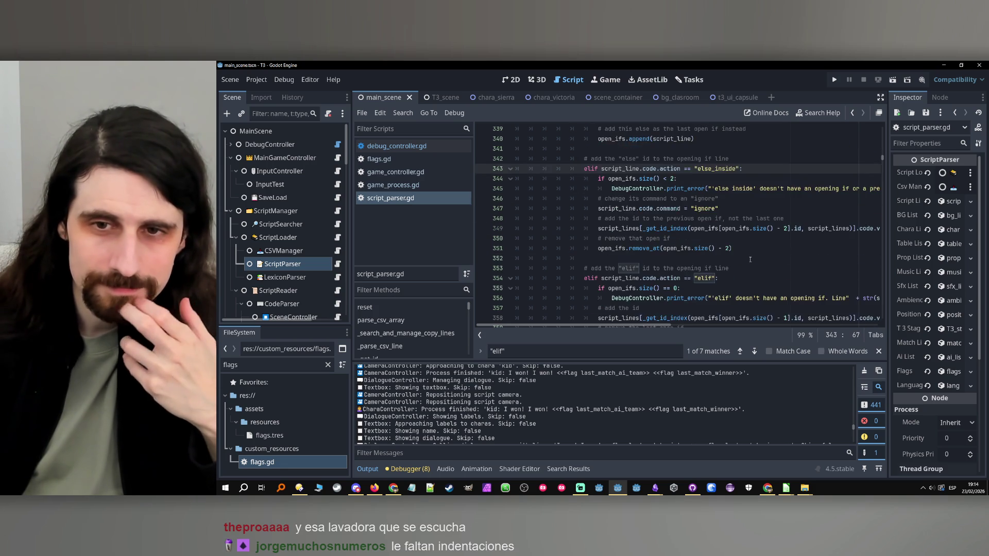
click(746, 250)
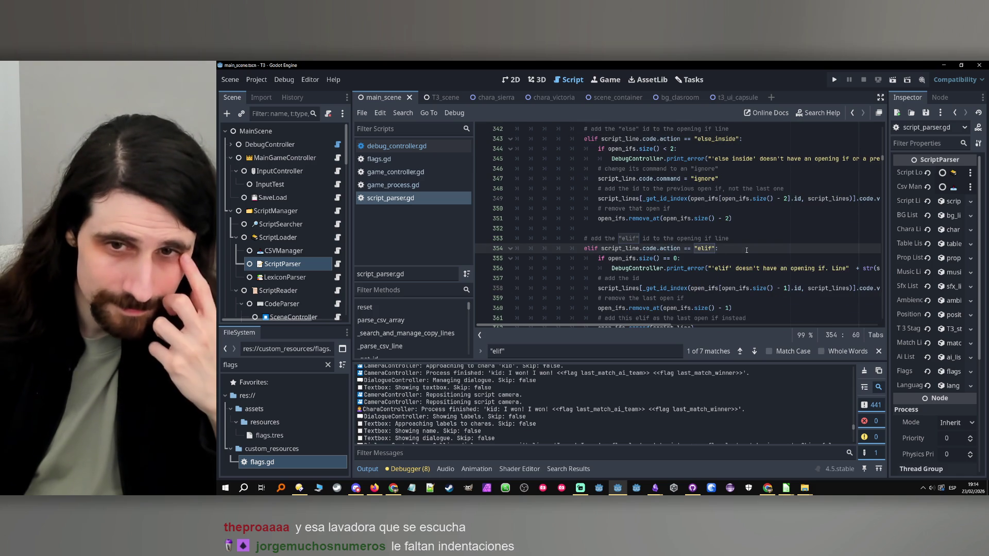
scroll(746, 251, down, 2)
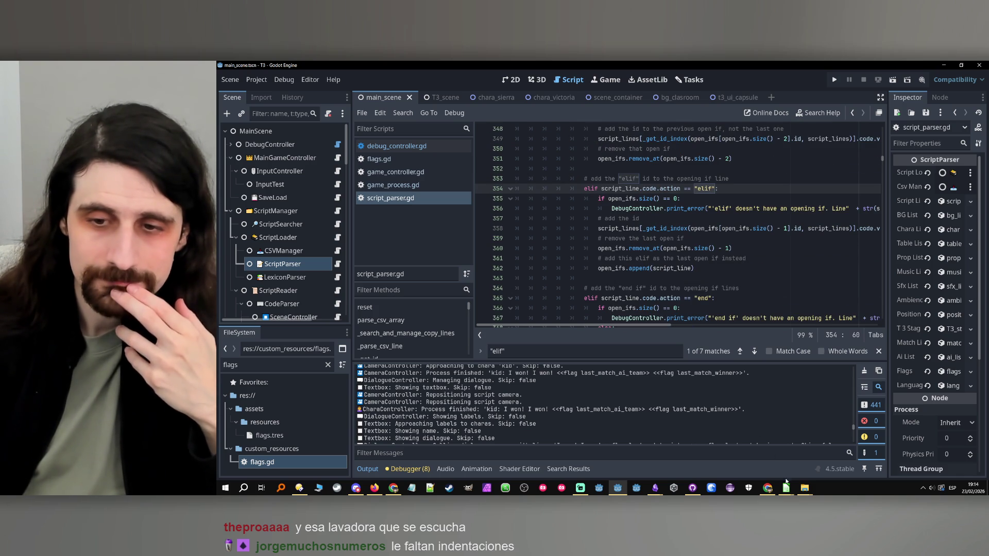
mouse_move(783, 480)
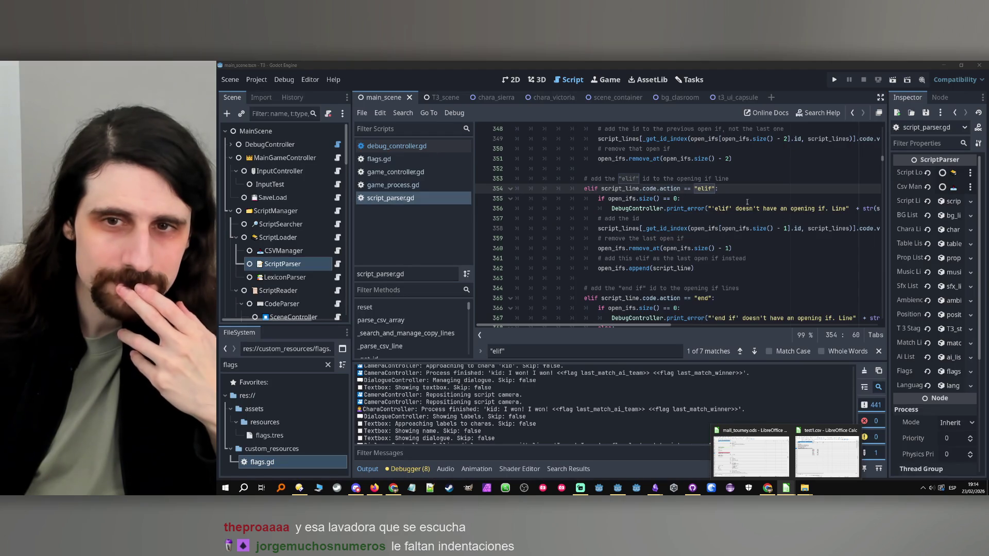
click(737, 188)
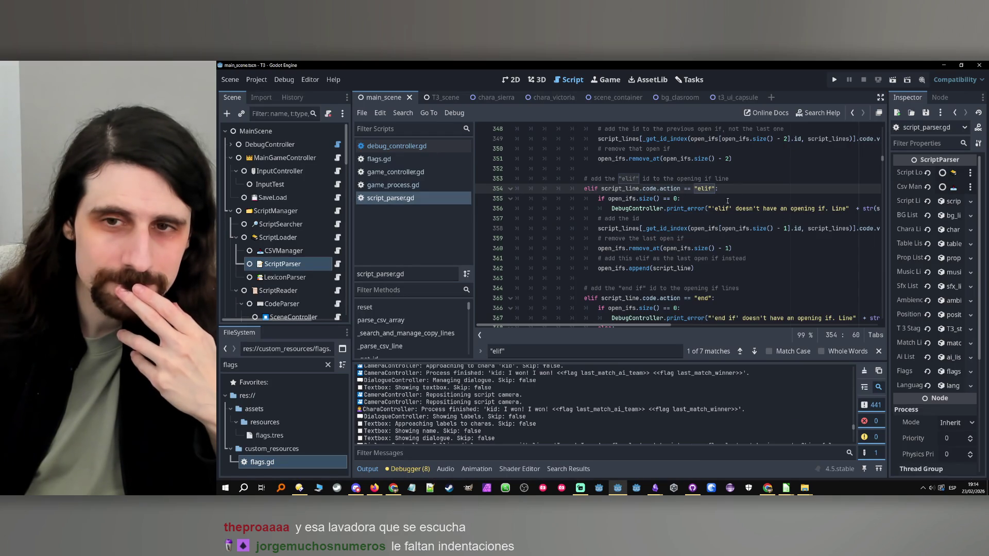
click(725, 199)
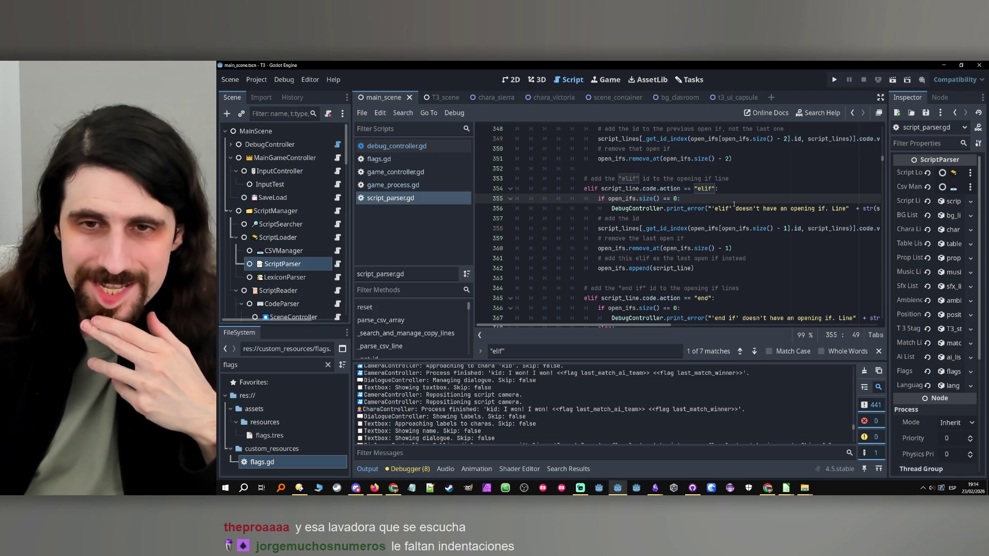
scroll(759, 213, up, 4)
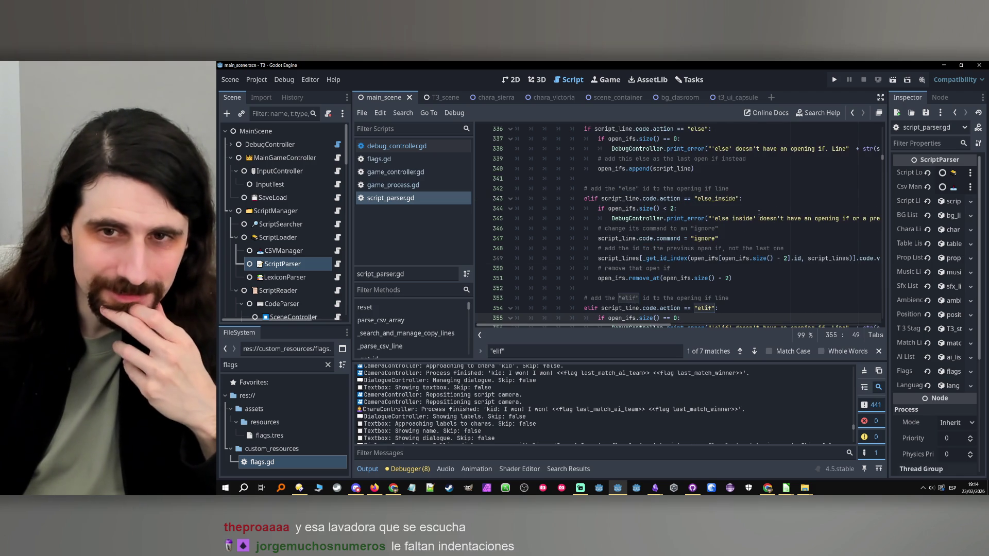
scroll(756, 212, up, 1)
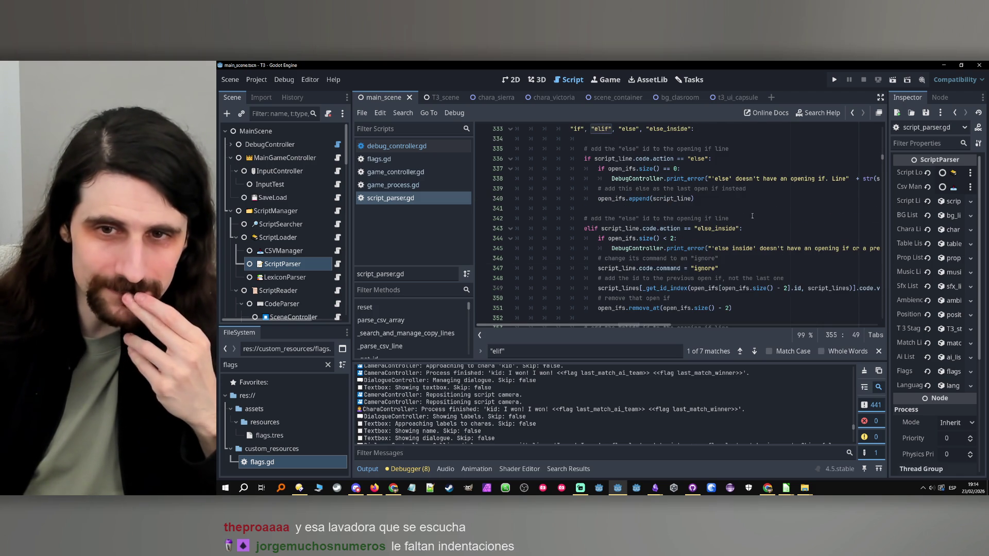
scroll(743, 218, down, 1)
double_click(716, 198)
click(739, 189)
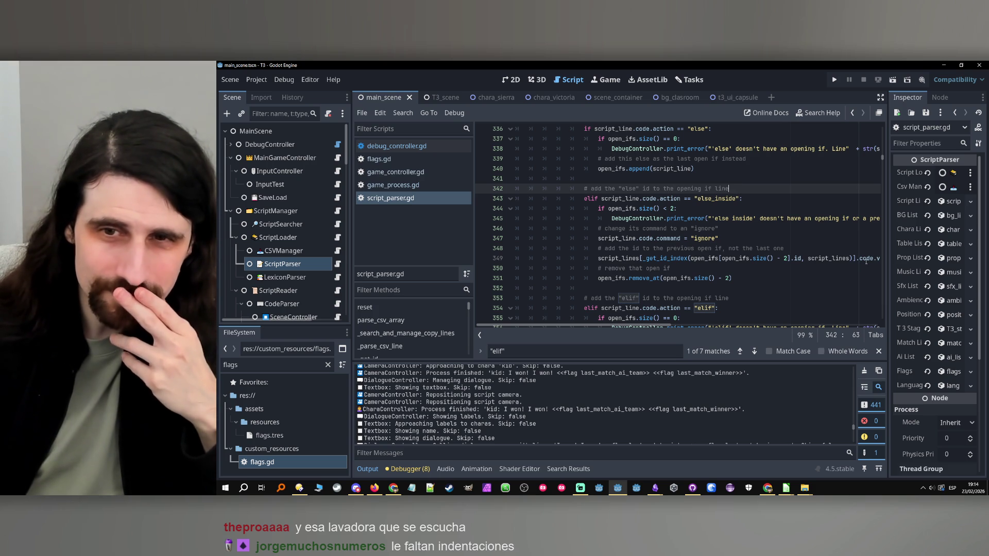
scroll(764, 225, up, 1)
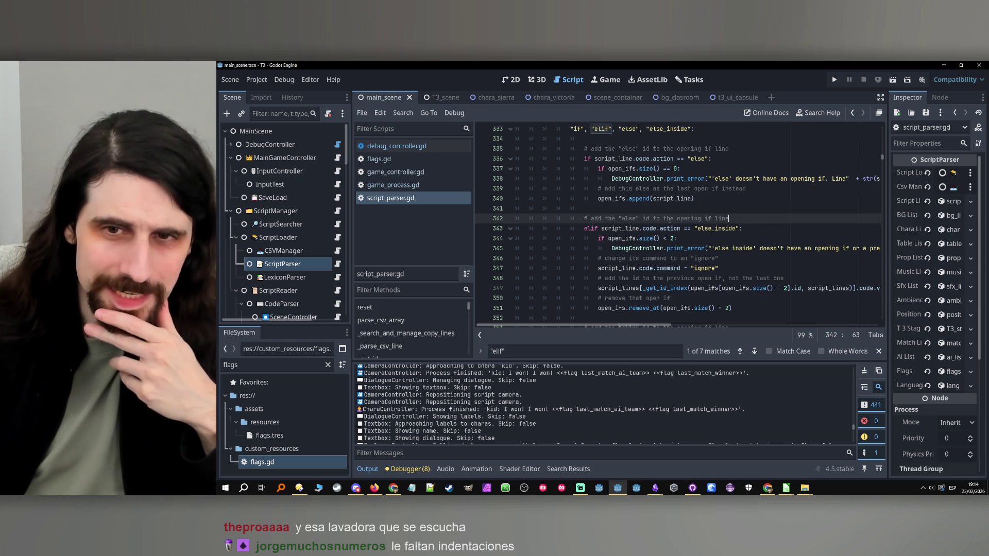
drag(670, 219, 768, 218)
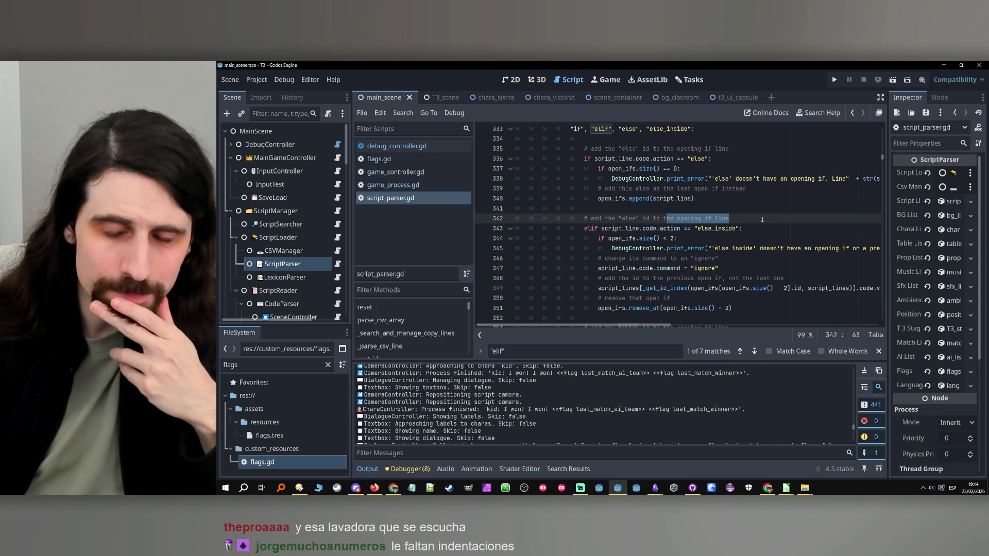
click(759, 218)
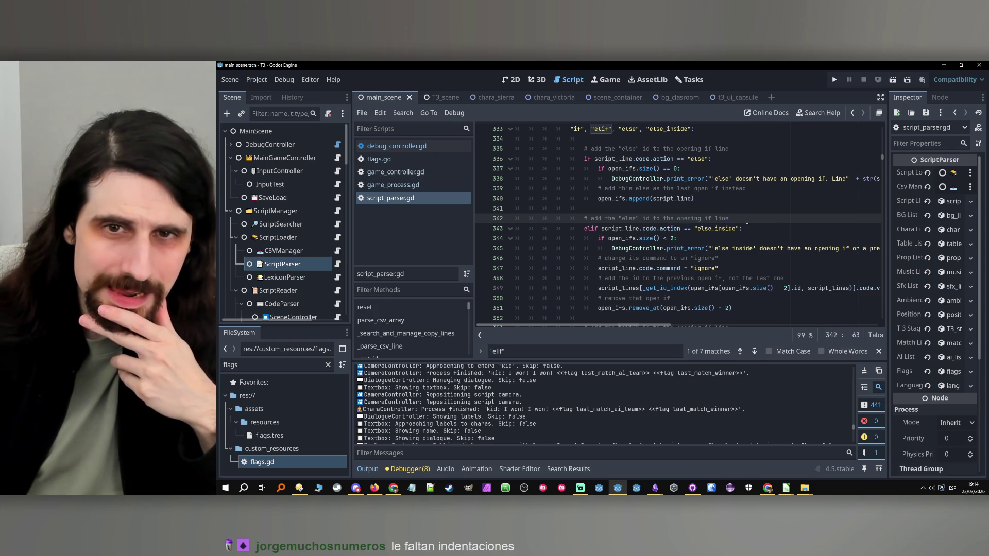
scroll(747, 221, up, 1)
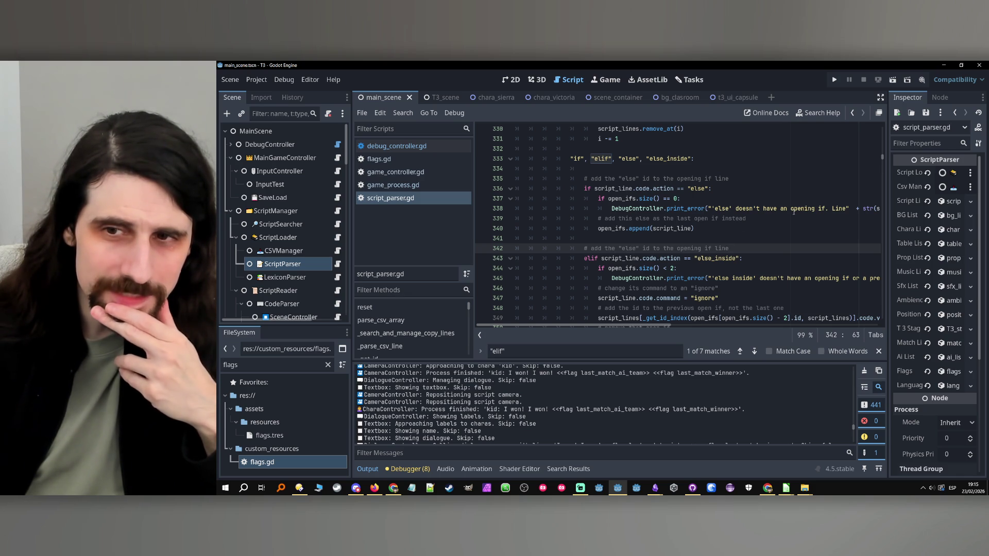
mouse_move(617, 223)
mouse_down()
mouse_move(566, 228)
mouse_move(689, 228)
mouse_up()
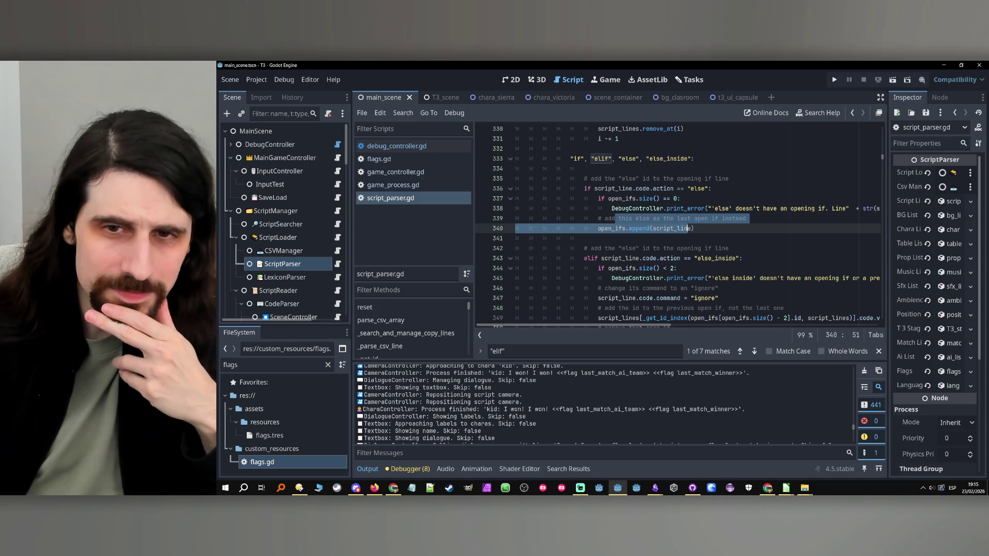
click(689, 228)
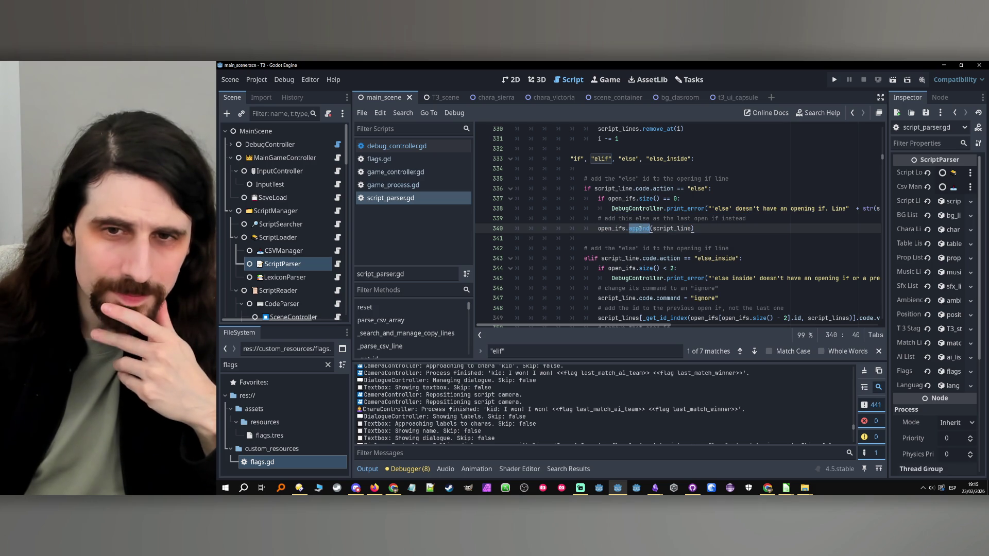
double_click(671, 228)
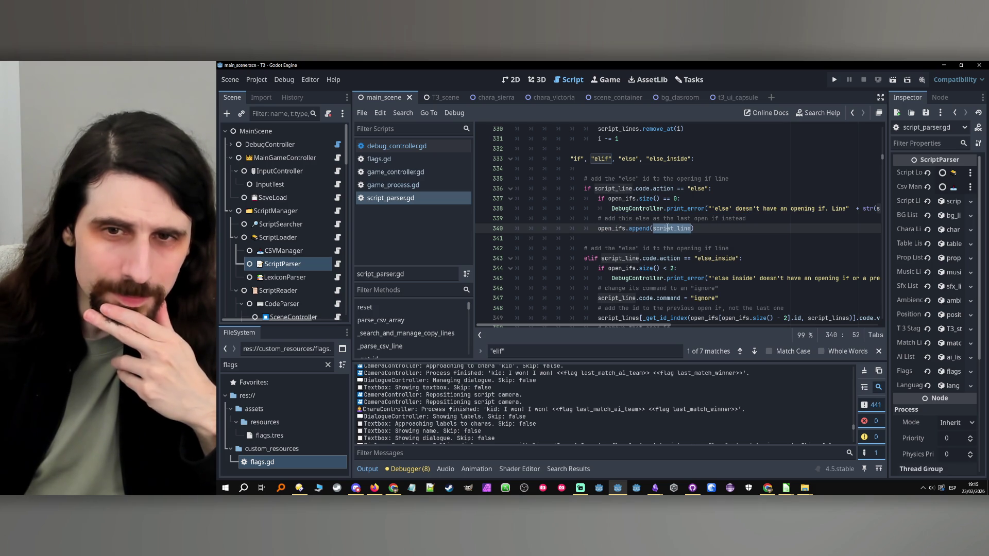
click(721, 230)
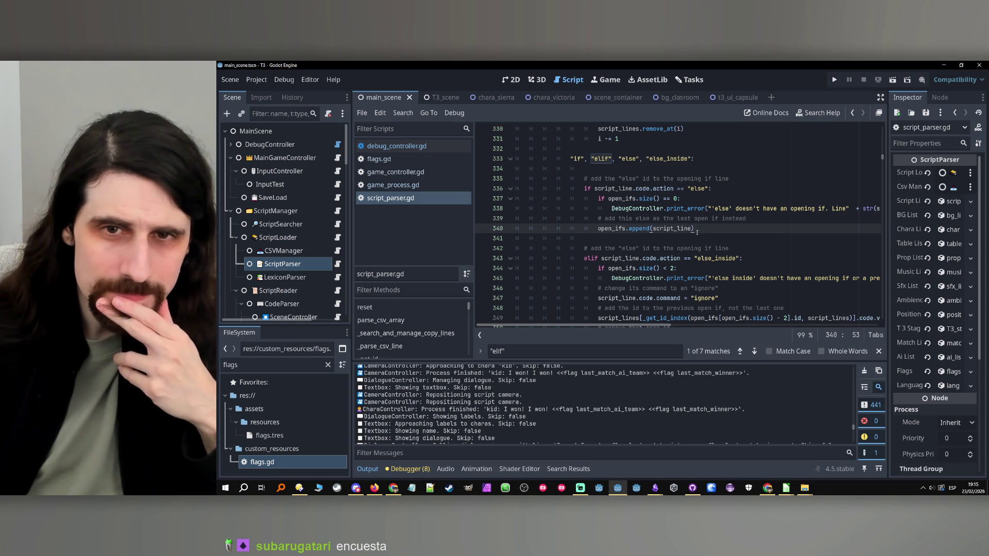
scroll(696, 232, up, 4)
scroll(697, 232, down, 3)
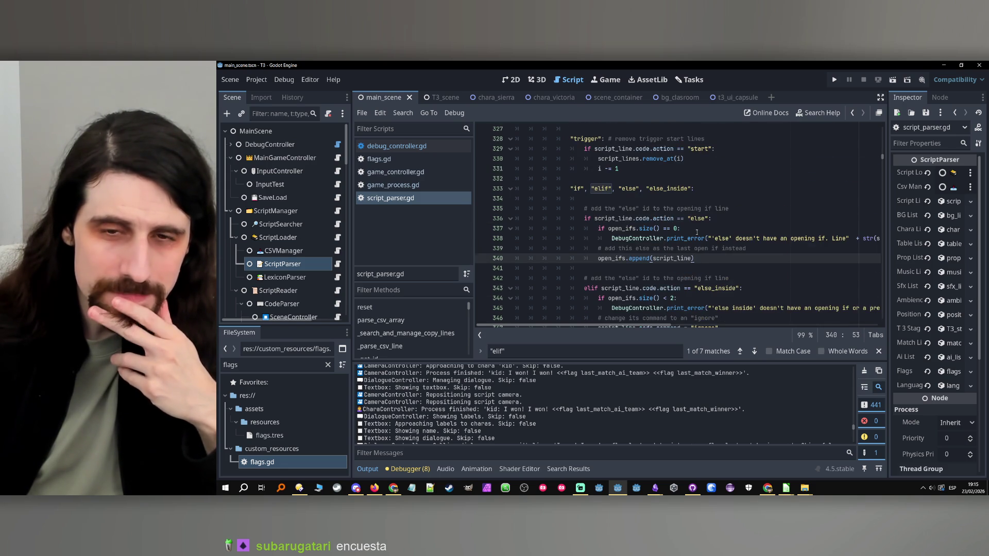
scroll(697, 232, down, 2)
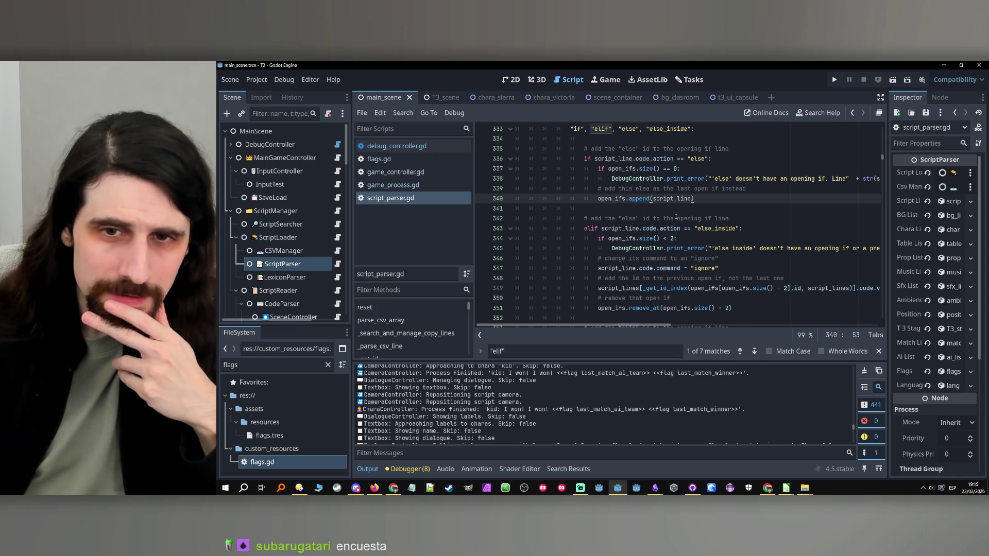
drag(640, 218, 730, 218)
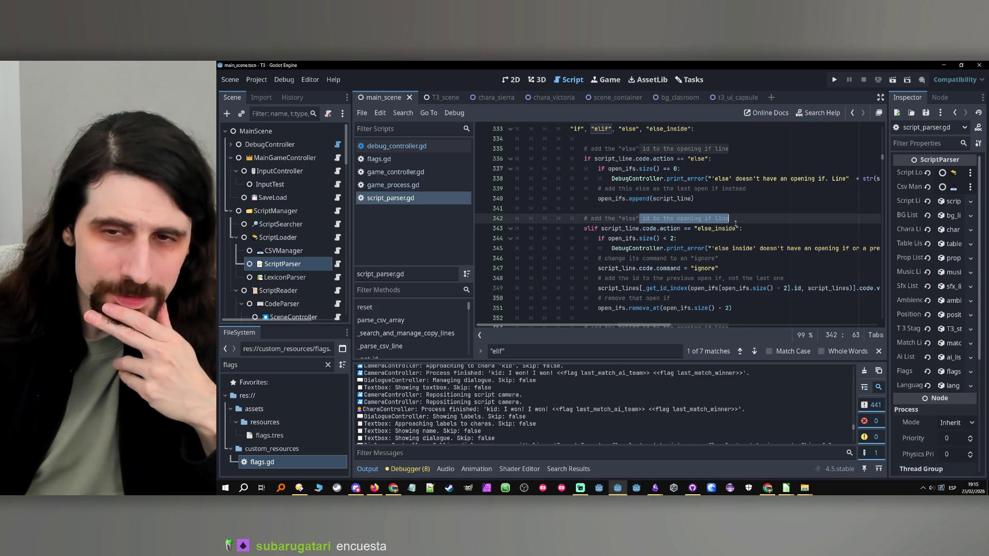
scroll(736, 224, up, 1)
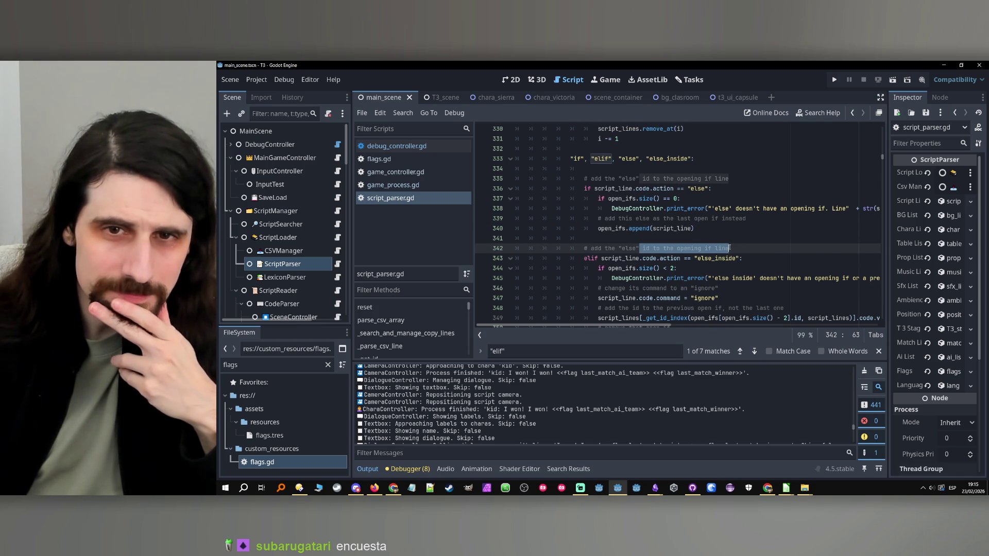
click(743, 181)
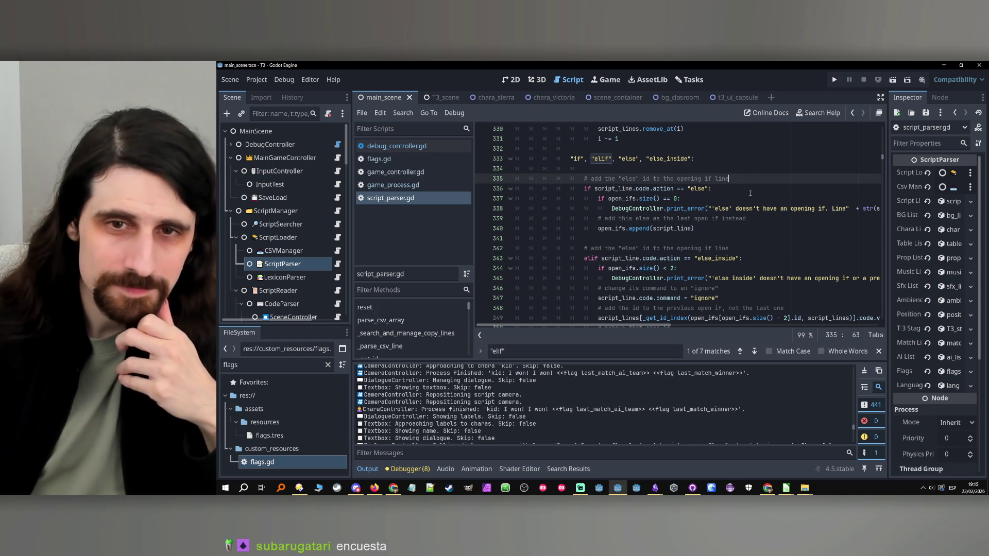
- Draft an else comment under line 335, deleting and then restoring the comment lines
key(Return)
key(Return)
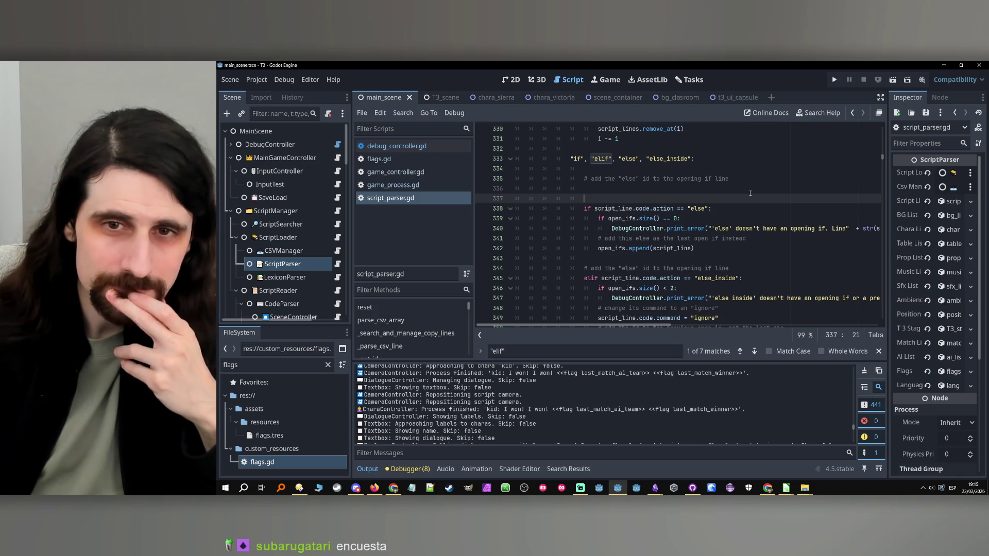
text(# if)
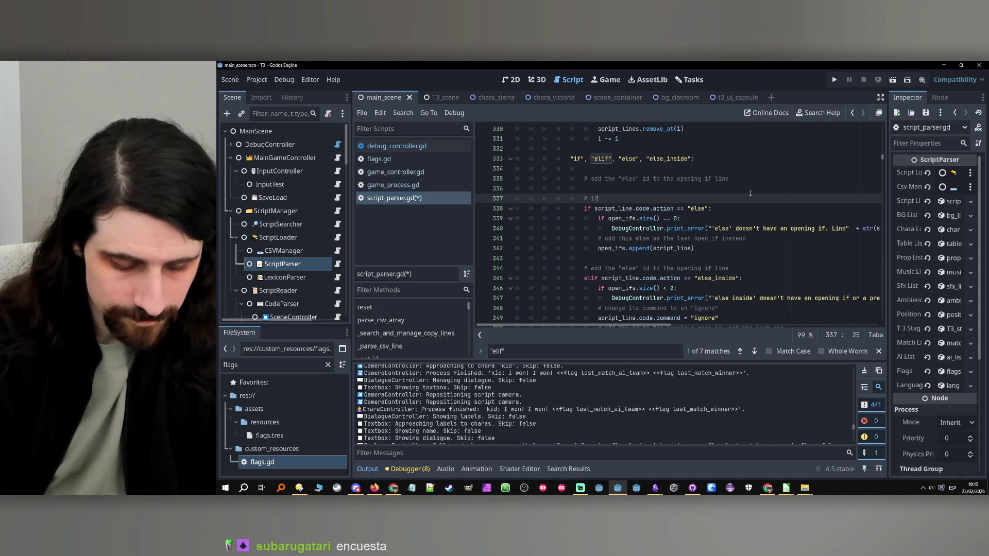
text( its an )
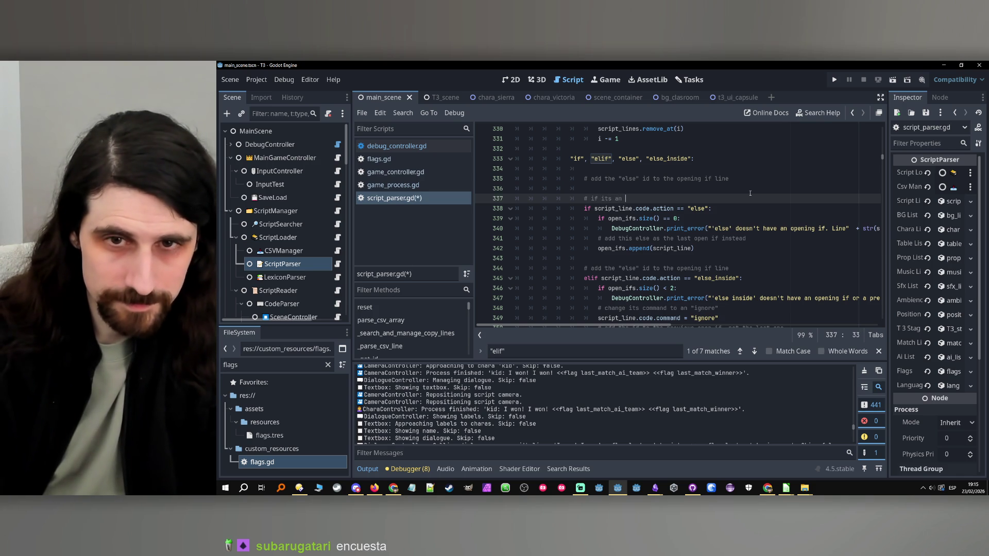
text(else, ass)
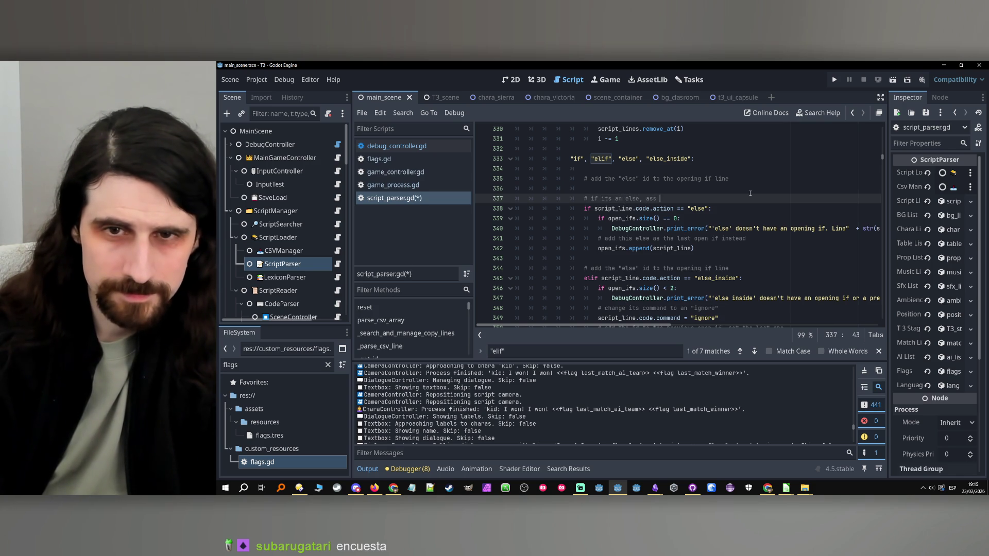
key(BackSpace)
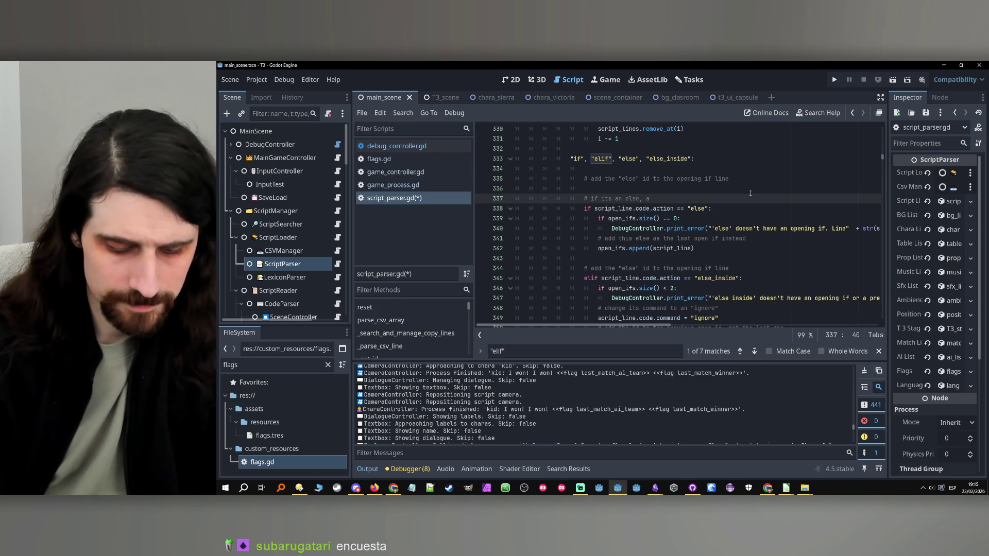
text(dd)
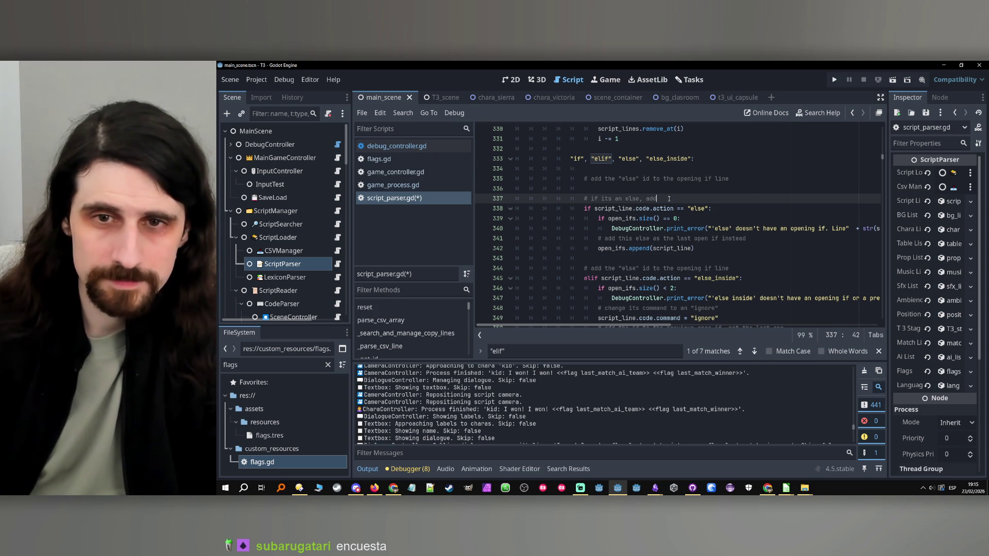
drag(750, 195, 490, 180)
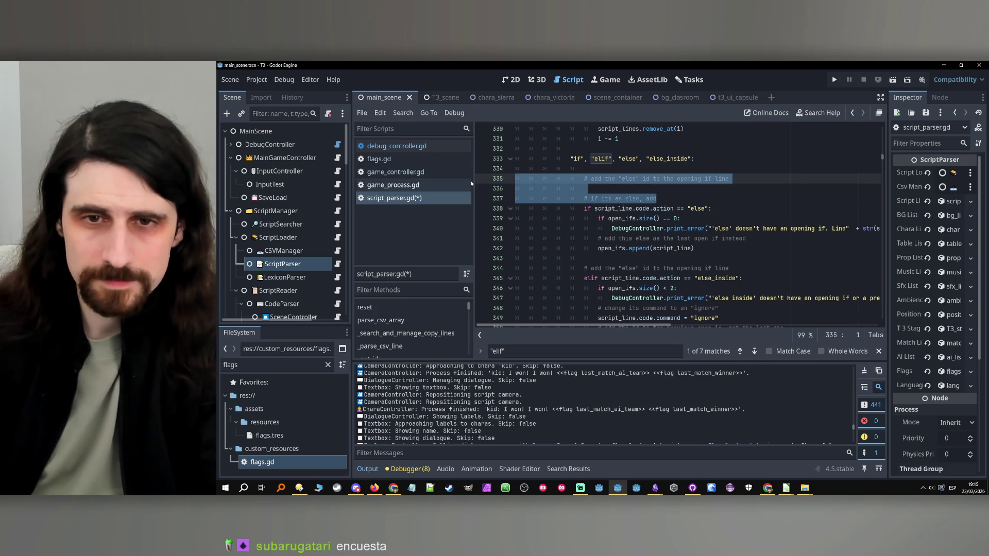
key(BackSpace)
key(BackSpace)
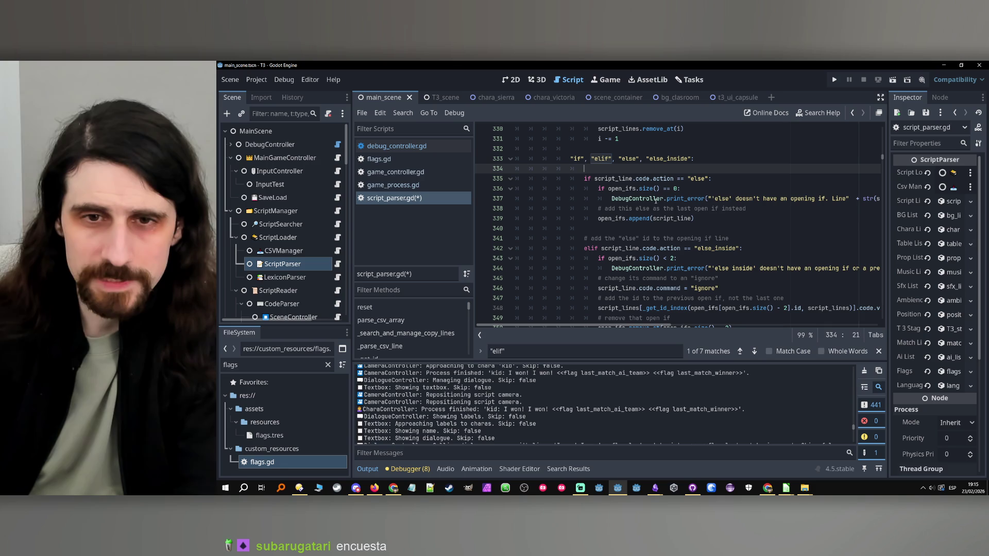
click(616, 229)
click(762, 239)
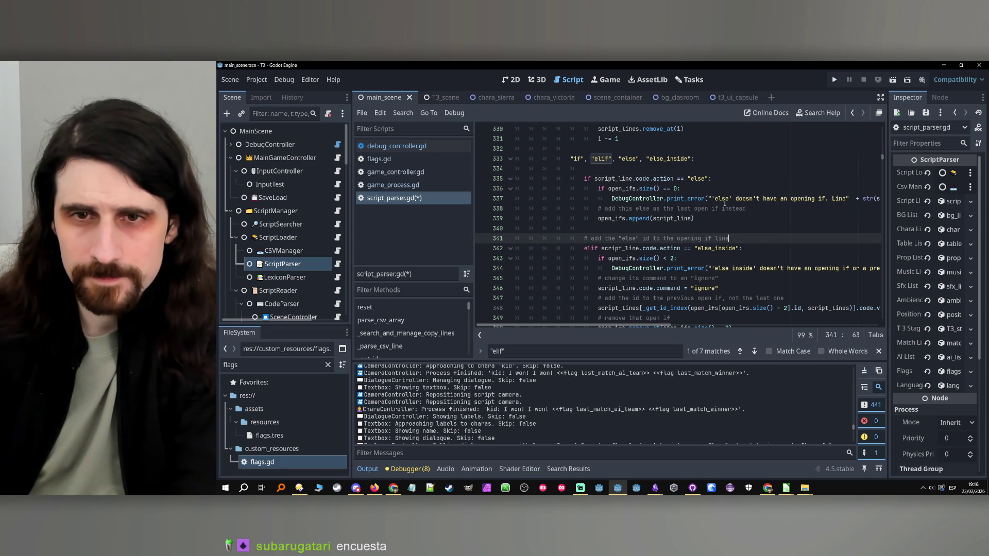
scroll(701, 175, down, 3)
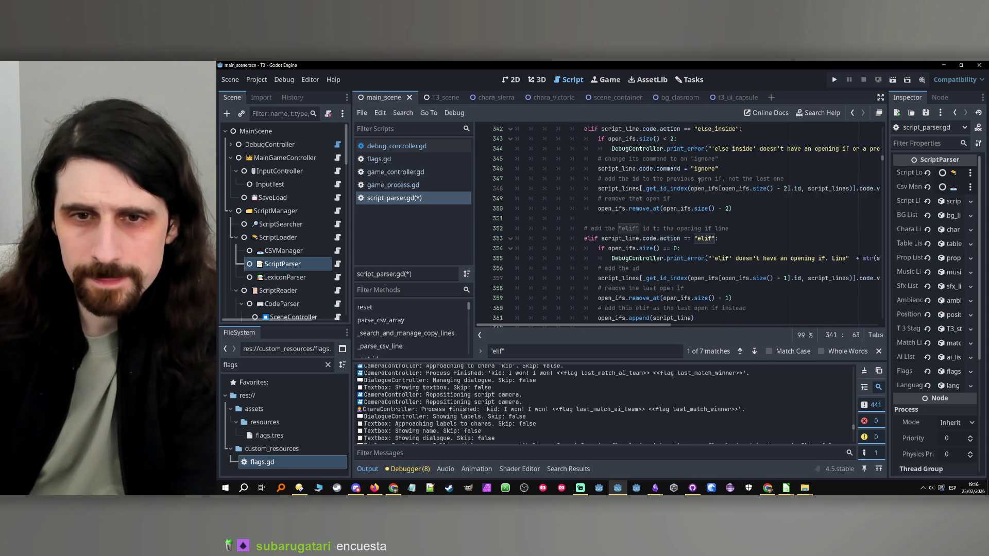
scroll(701, 183, up, 3)
key(ctrl+c)
click(702, 185)
key(ctrl+v)
key(Return)
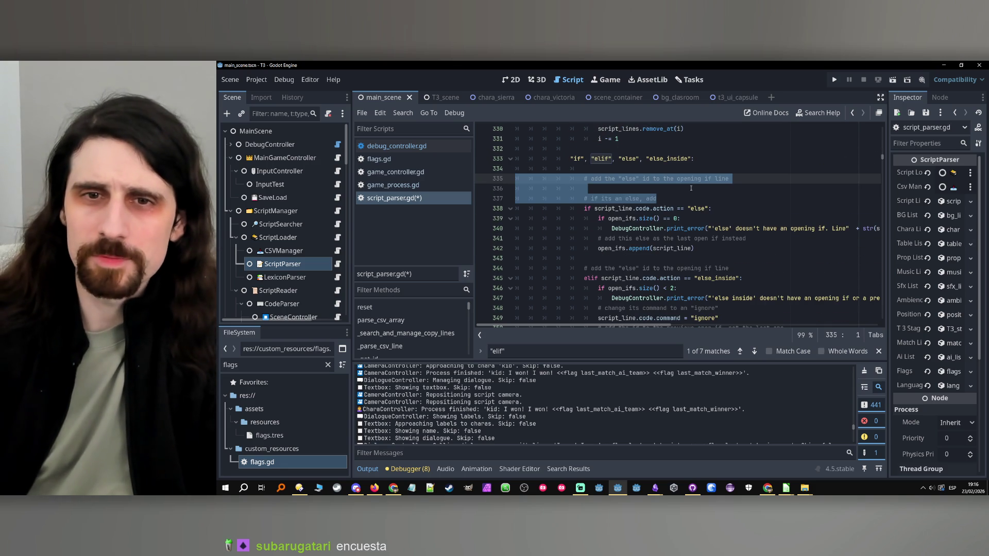
- Change 'else' to 'end if' in the line 335 comment and delete the draft else comment
text(# if its an else, add)
drag(683, 198, 683, 190)
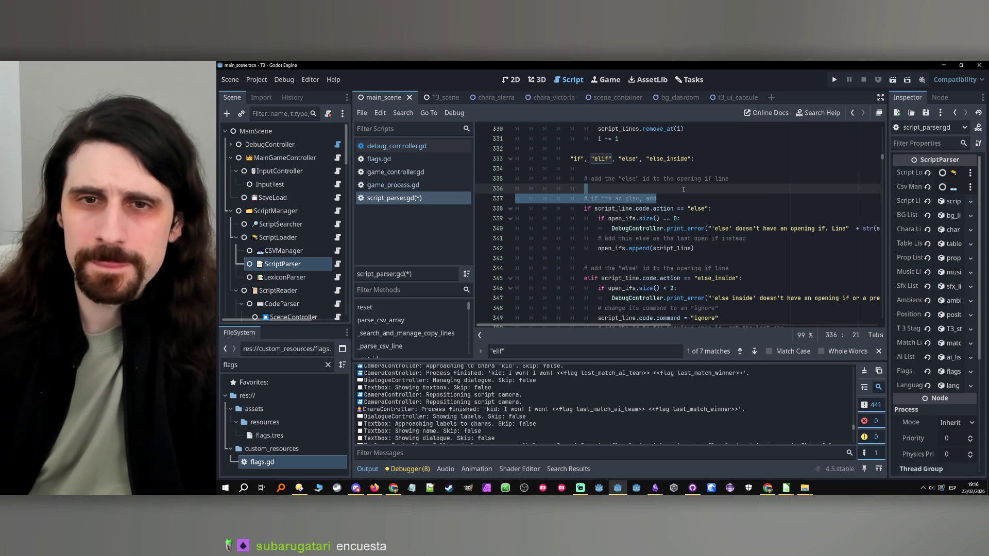
double_click(627, 179)
text(end if)
click(589, 188)
shift+click(685, 197)
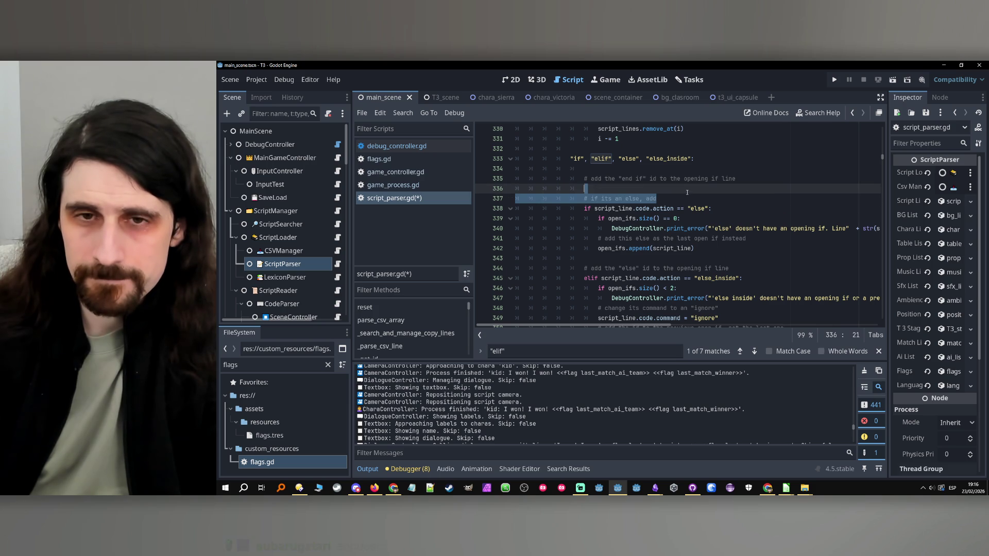
key(BackSpace)
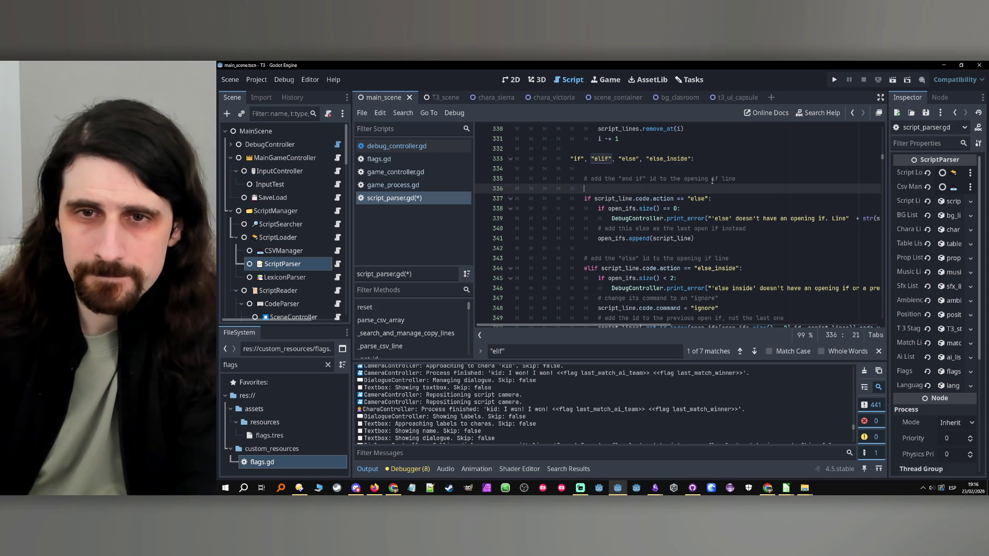
- Add a blank line below and insert /"else" after "end if" in the comment
drag(739, 179, 671, 178)
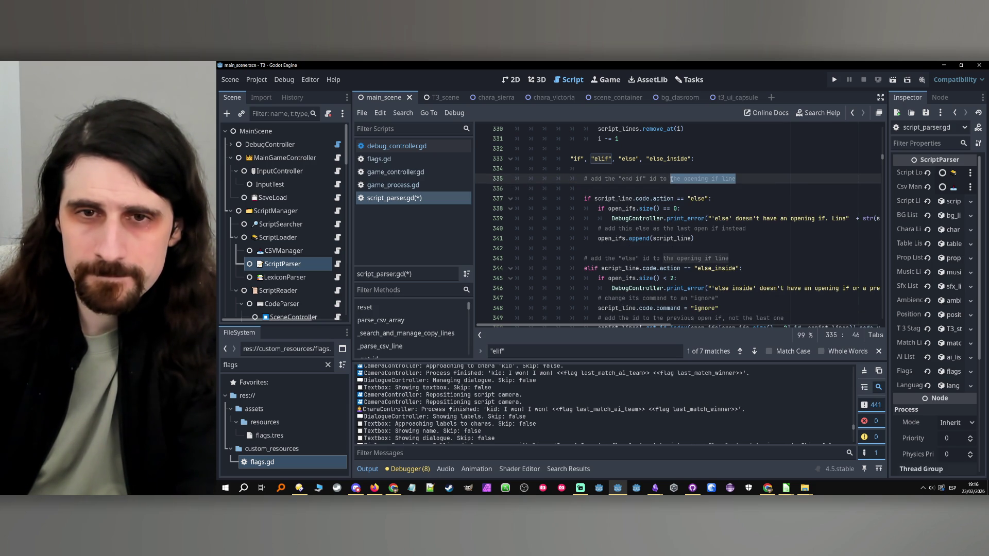
key(End)
key(Return)
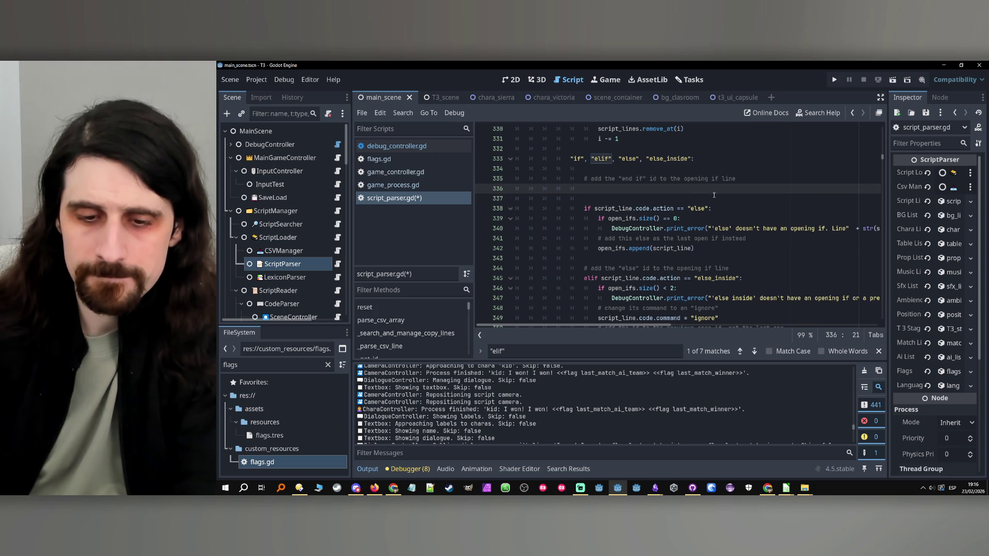
click(647, 179)
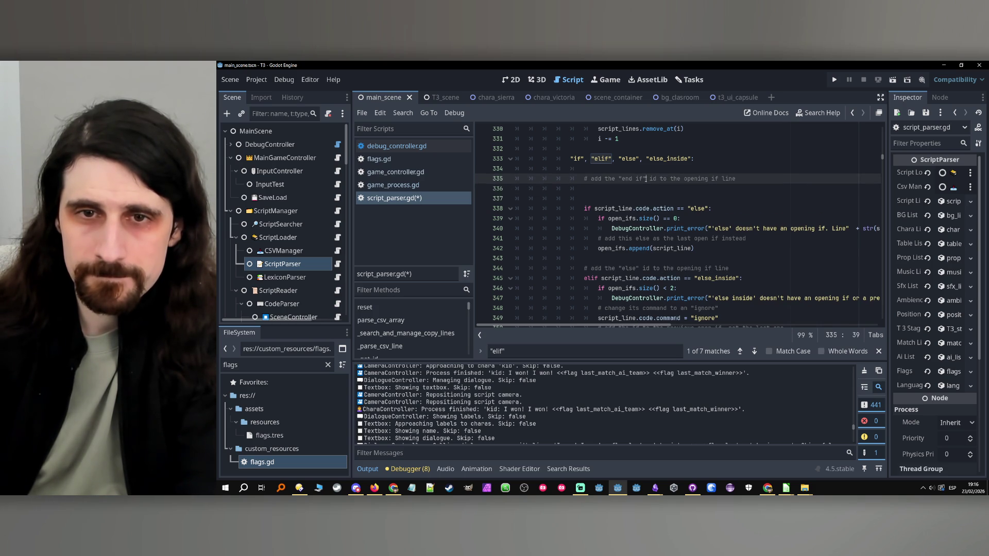
text(/)
text("lese)
key(BackSpace)
key(BackSpace)
key(BackSpace)
text(else")
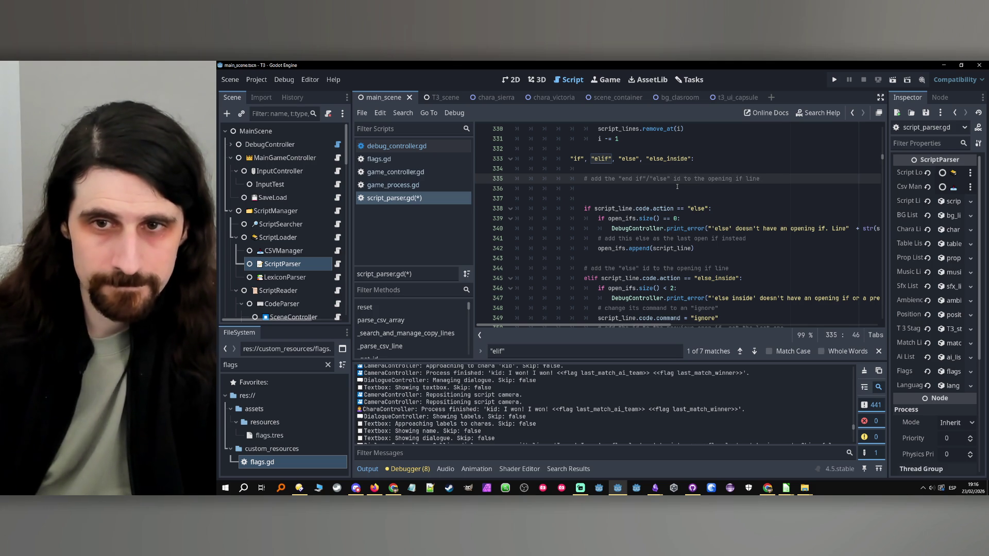
click(654, 200)
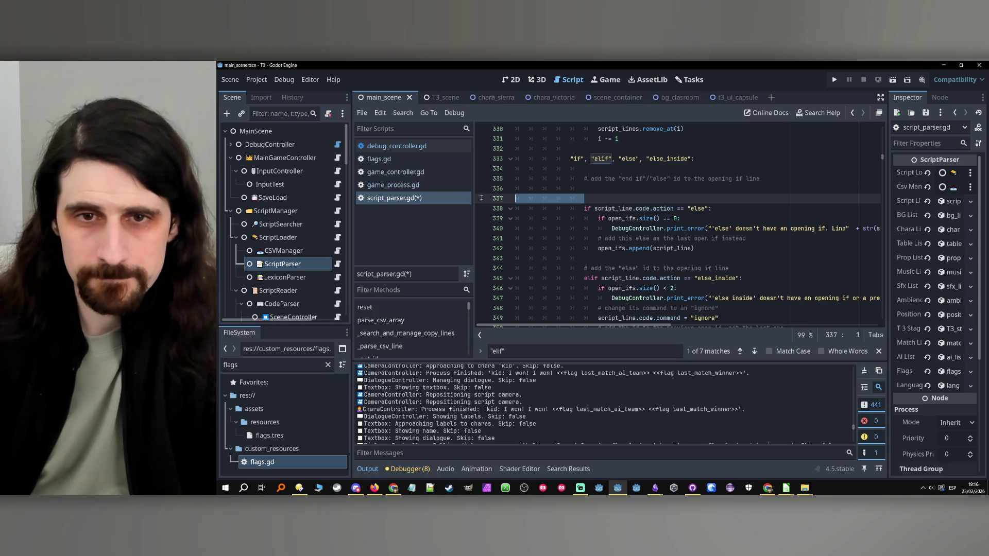
- Remove the extra empty line and start a line 337 comment about what happens to an else
key(ctrl+shift+k)
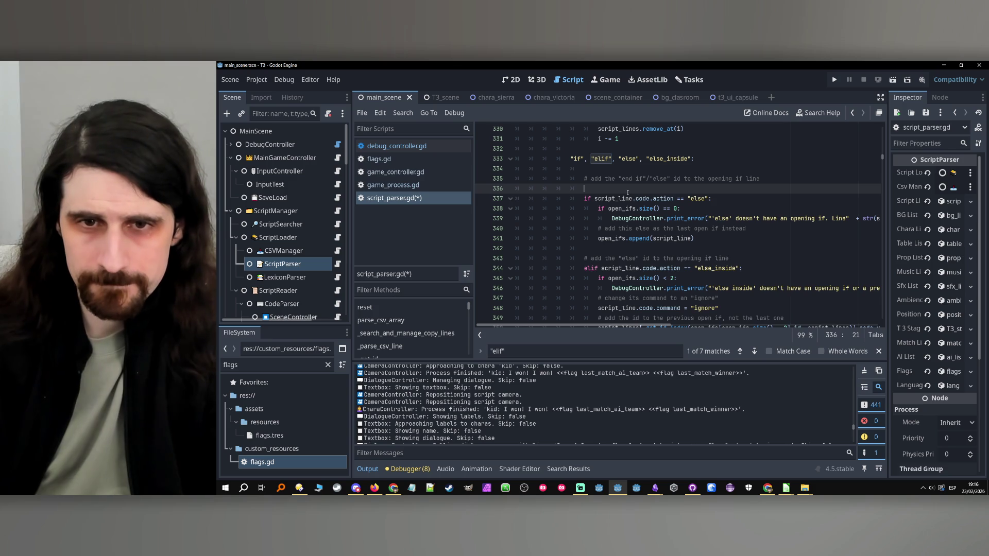
key(Return)
text(# i)
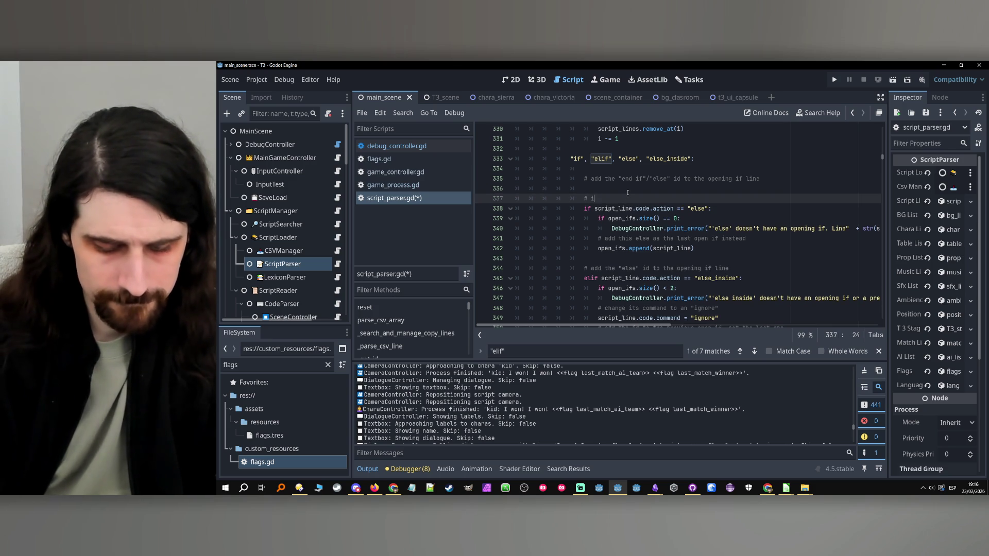
text(f it's an else,. )
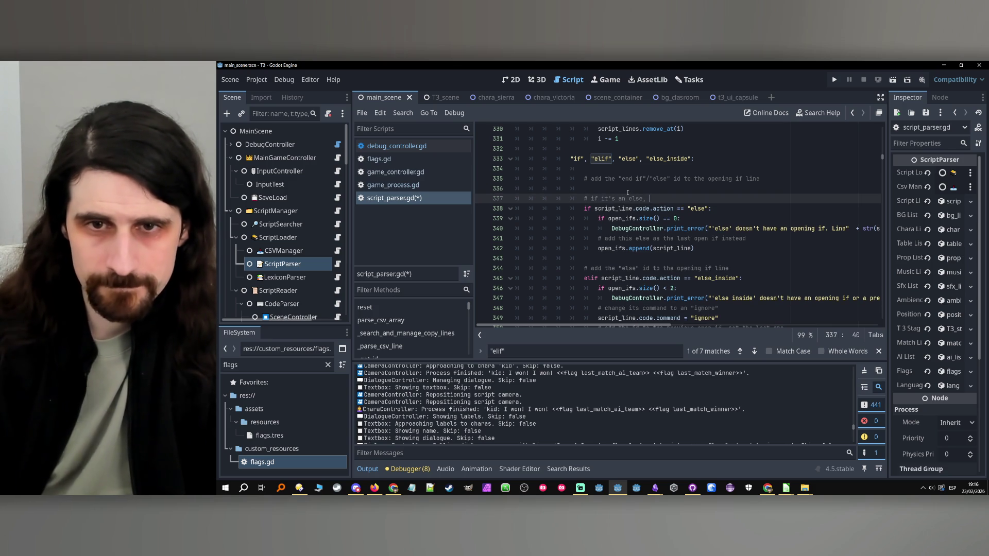
text(first)
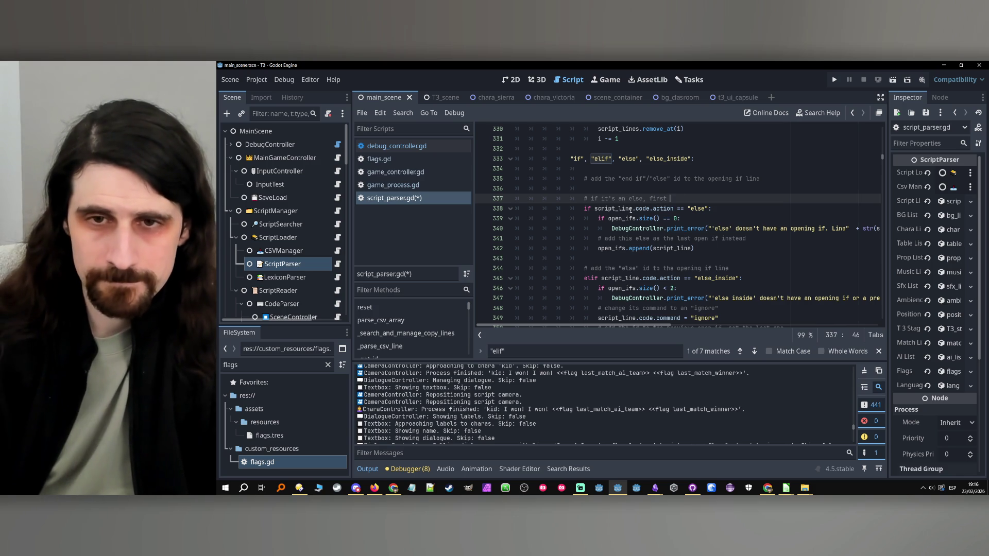
key(BackSpace)
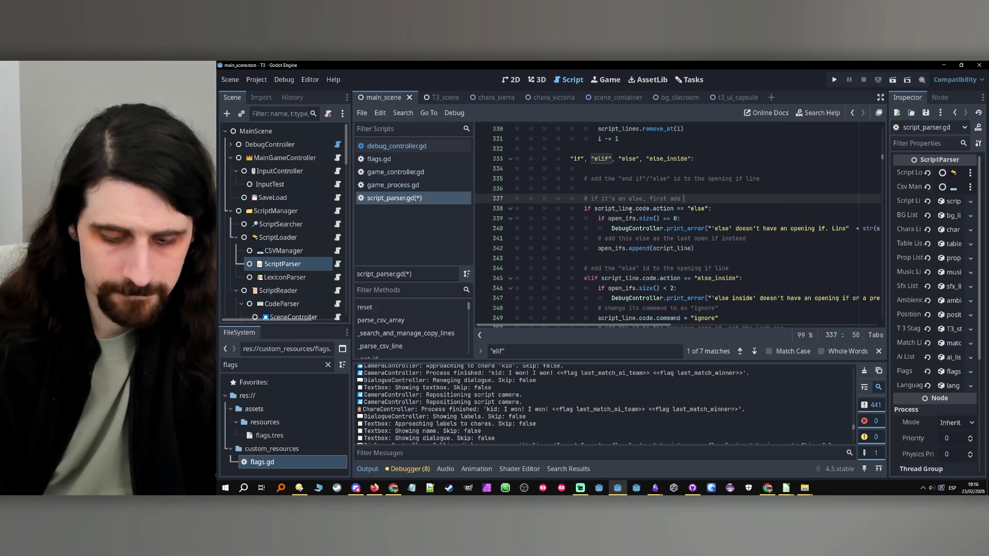
text(it to)
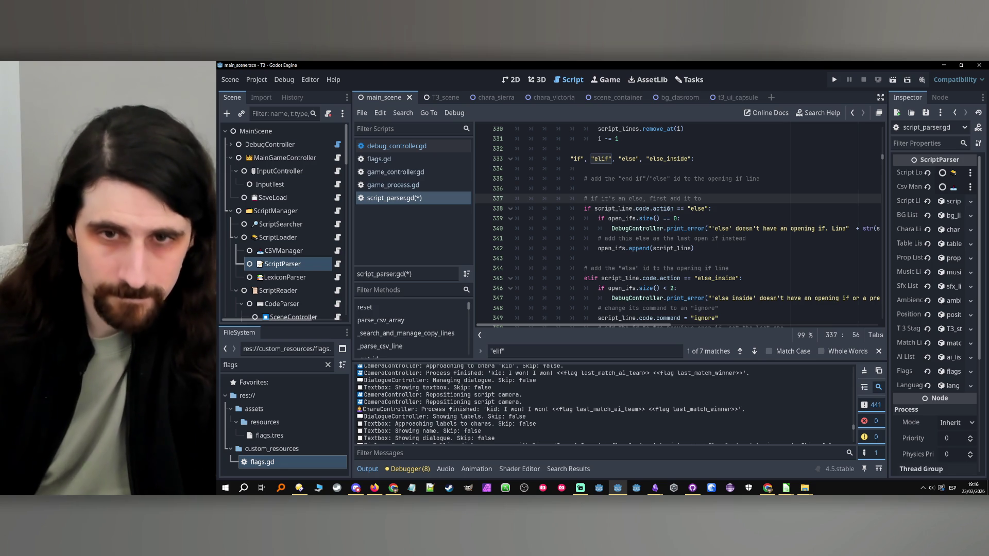
- Paste open_ifs from line 342 into the comment and end it with 'its ID will be passed backwards later'
double_click(611, 248)
key(ctrl+c)
click(757, 199)
key(ctrl+v)
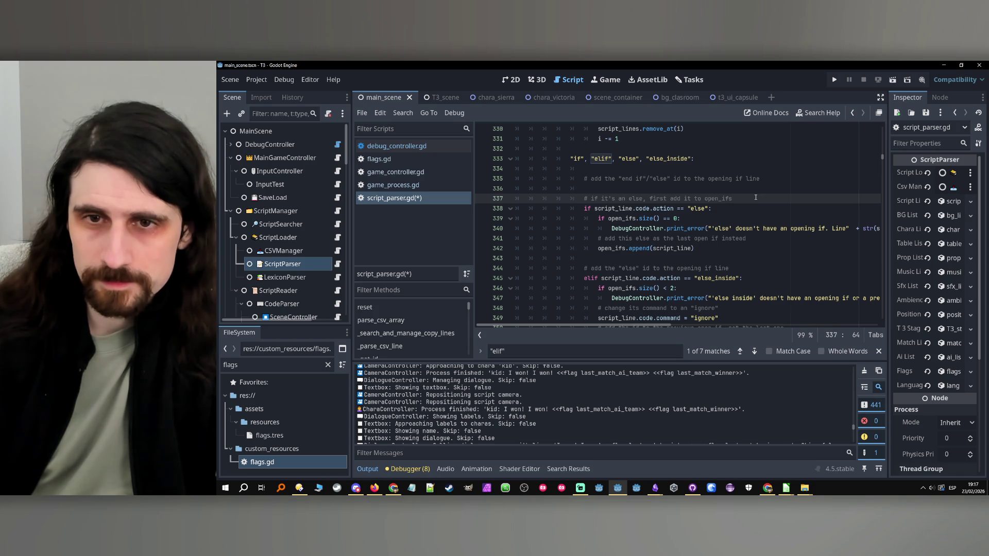
text(,)
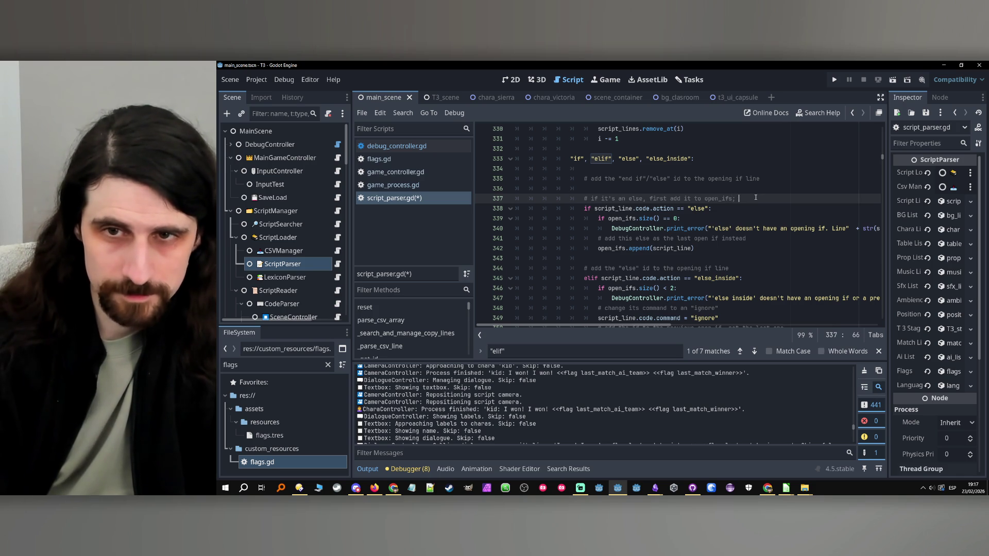
key(BackSpace)
text(its)
key(Caps_Lock)
text( ID)
key(Caps_Lock)
text(ill be)
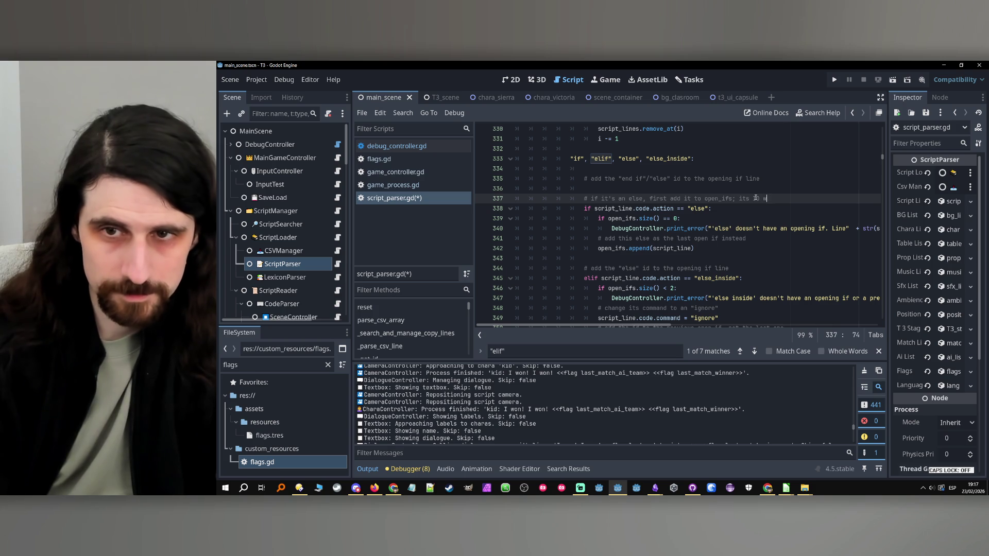
text( pa)
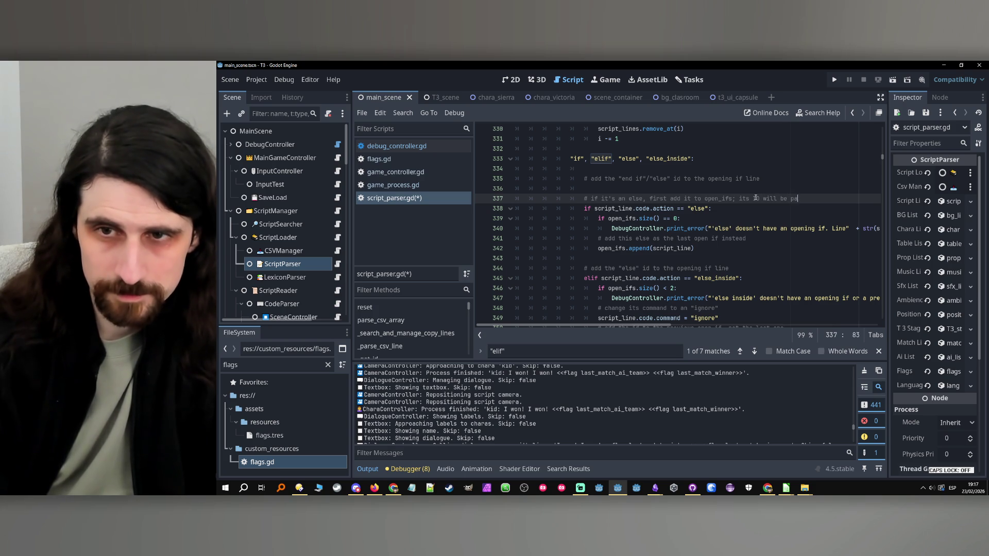
text(ssed back)
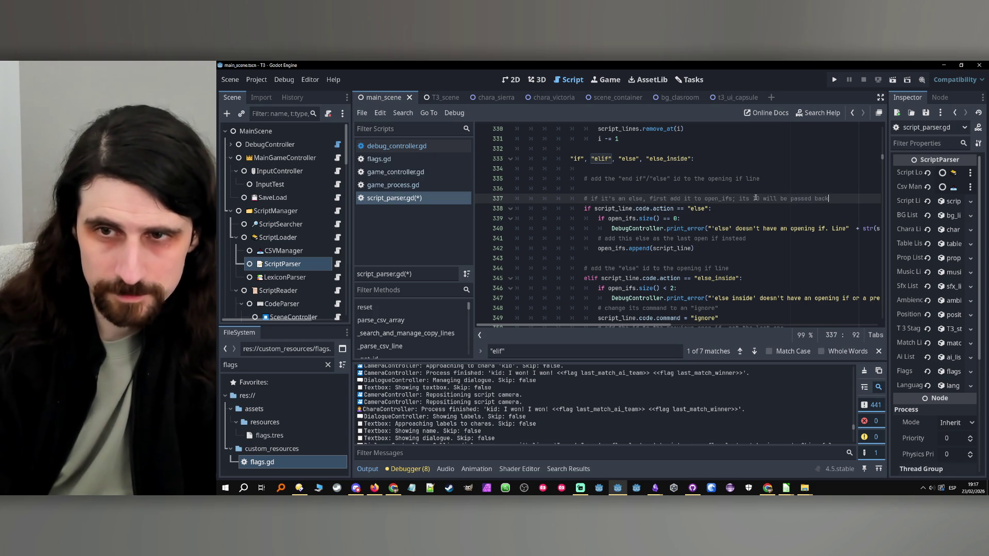
text(wards)
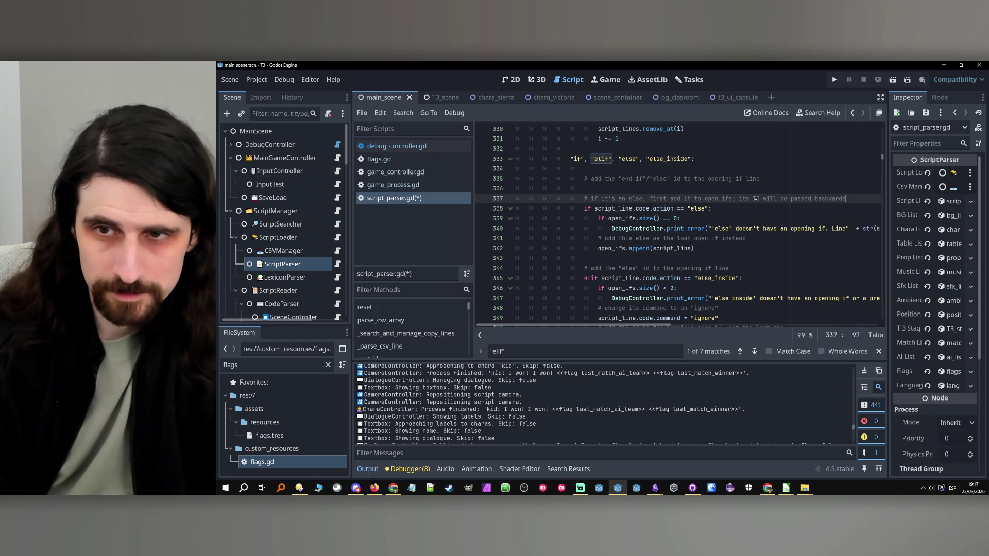
text( later)
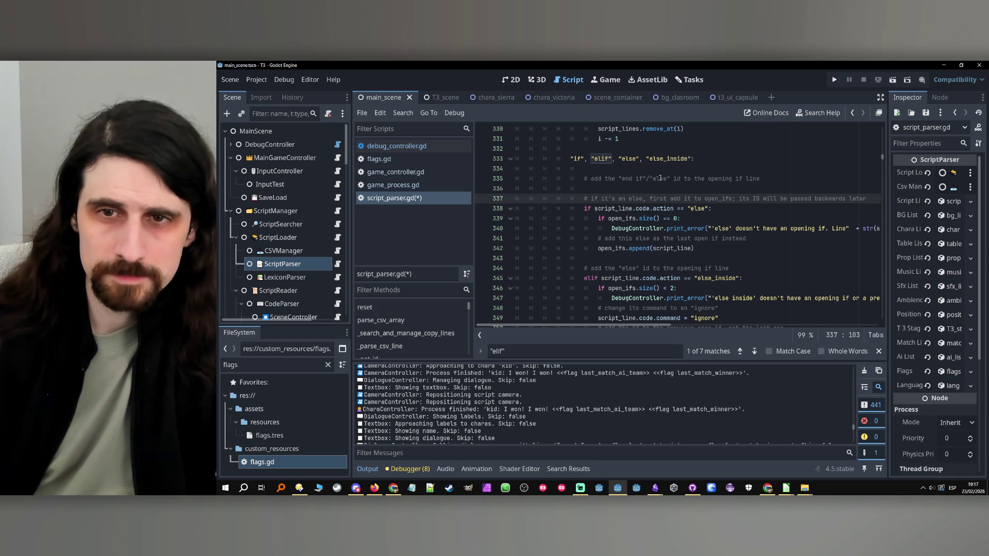
drag(669, 178, 646, 178)
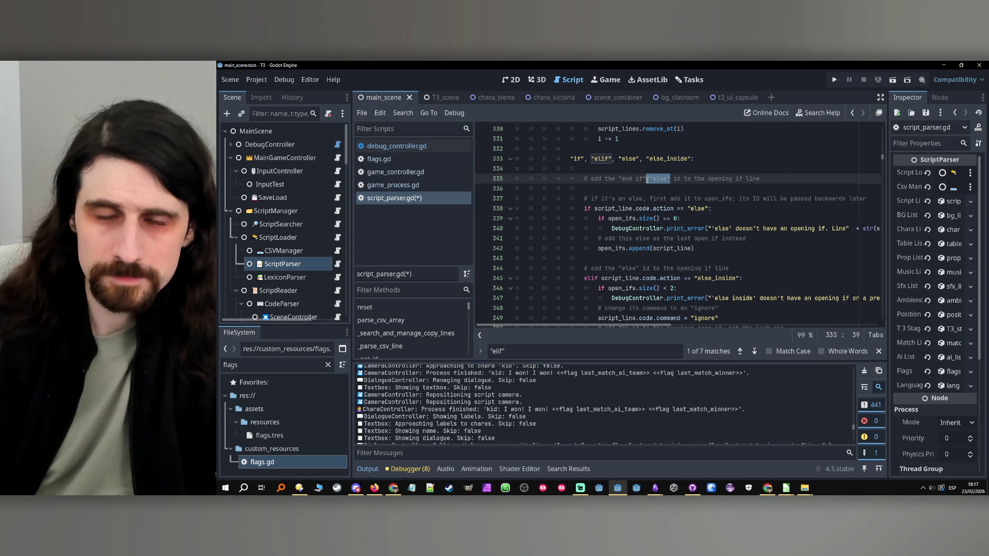
- Drop /"else", change 'opening' to 'previous', and add '# or add the else/elif to open_ifs' below
key(BackSpace)
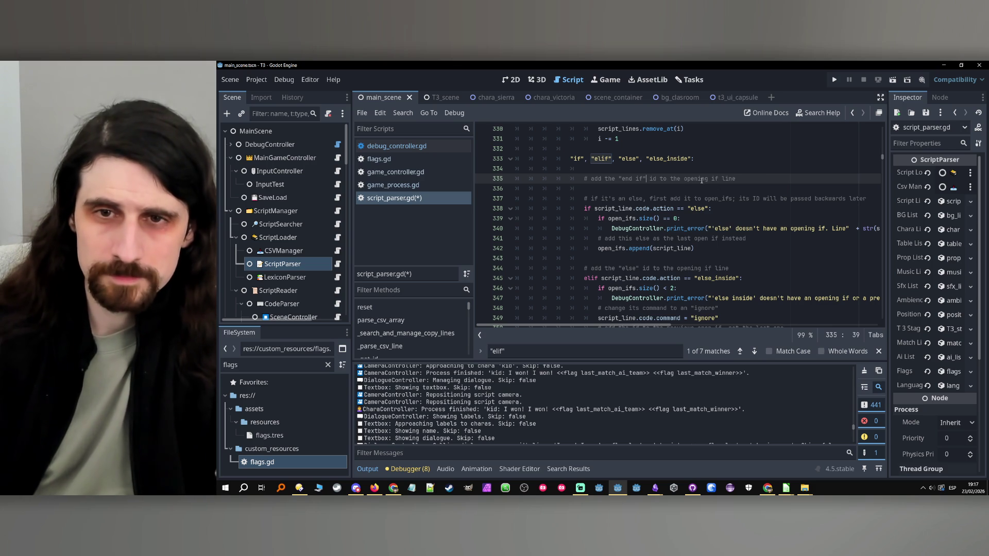
double_click(699, 179)
text(pe)
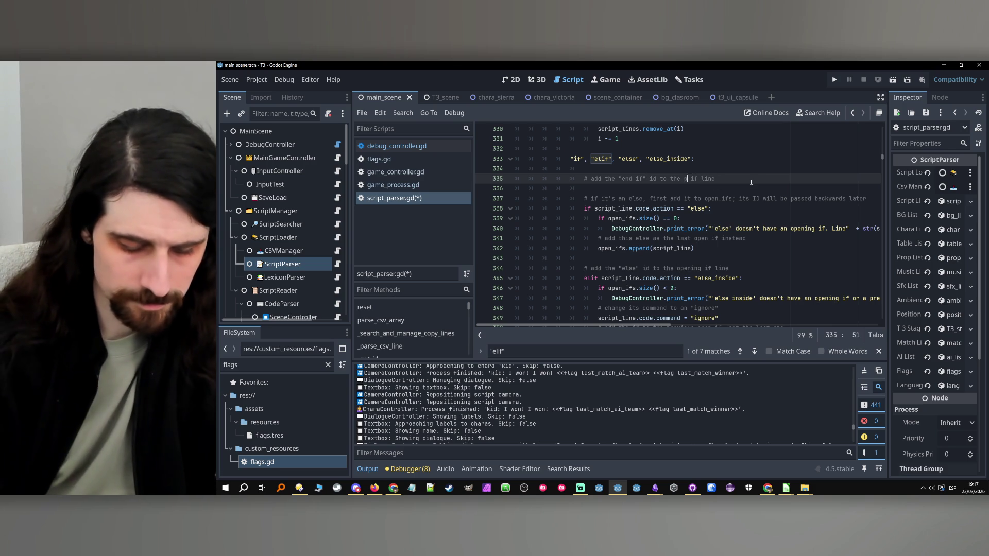
text(eviou)
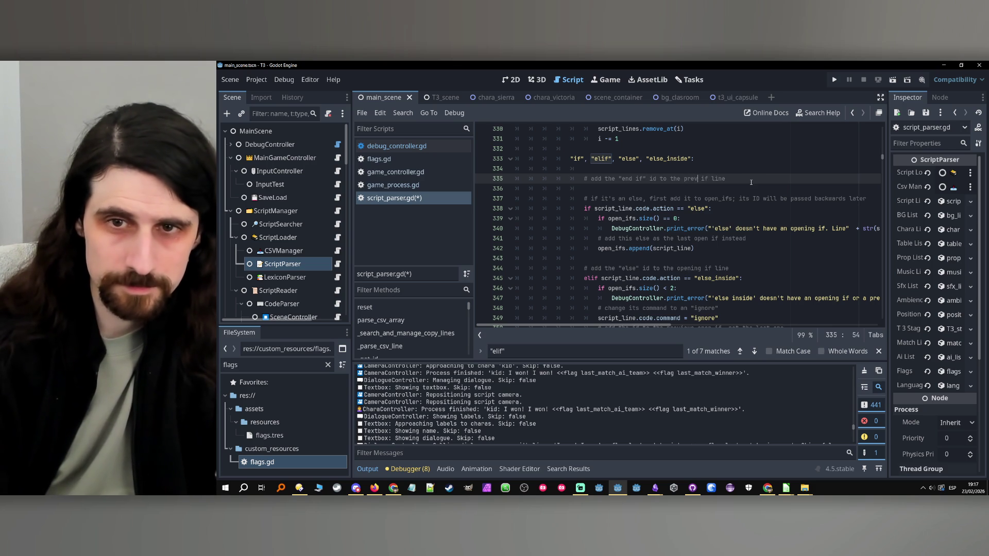
text(s)
key(End)
key(Return)
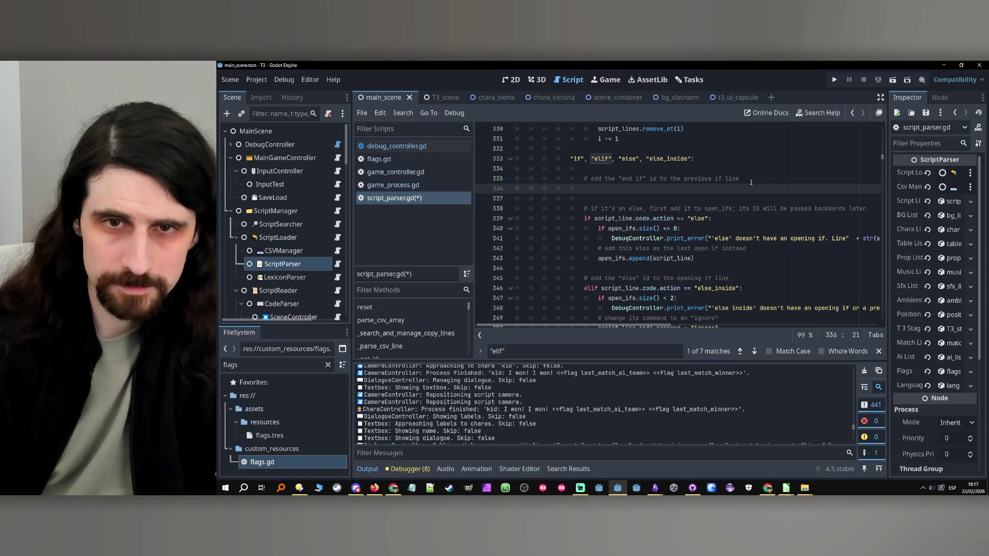
key(ctrl+space)
key(Escape)
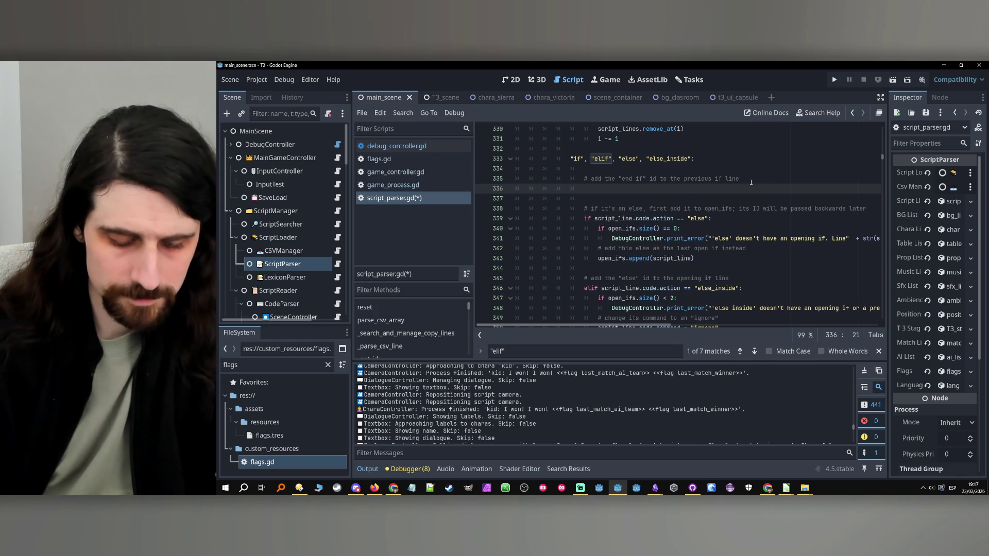
text(add the else)
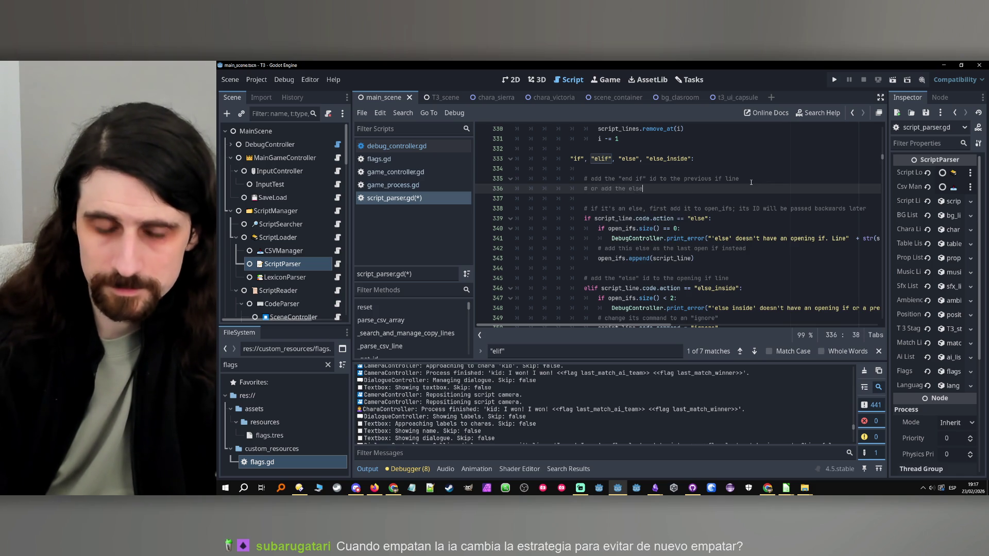
text(/elif to o)
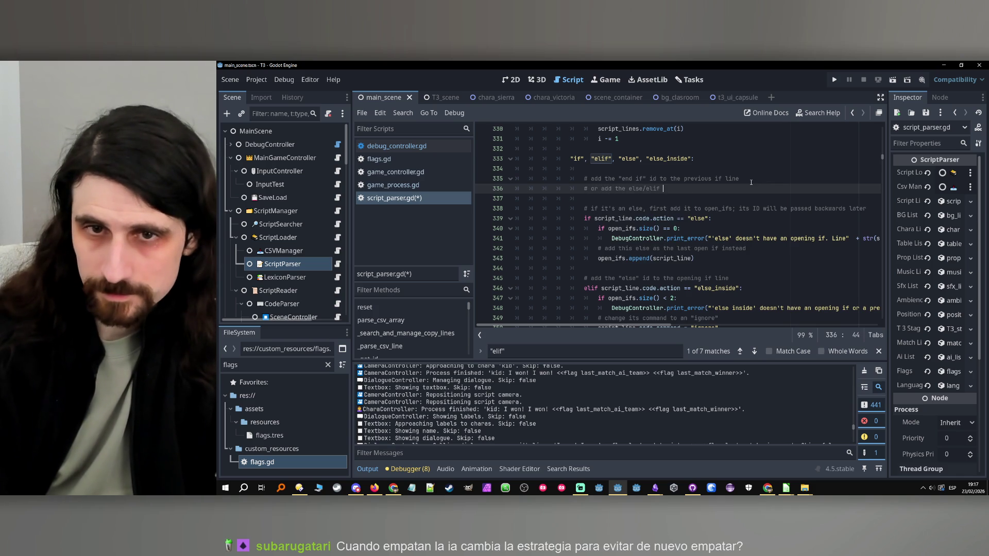
text(pen)
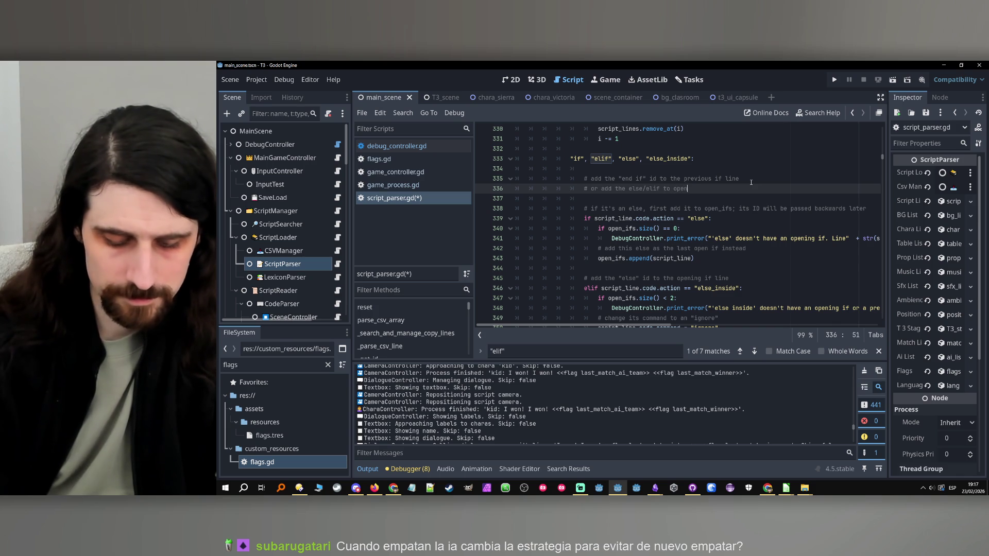
text(_ifs)
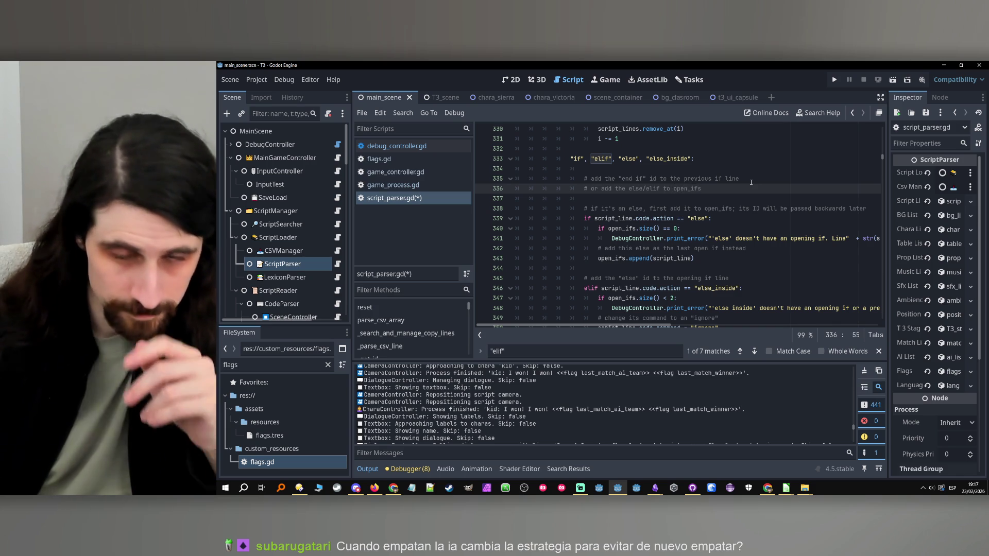
scroll(750, 182, down, 1)
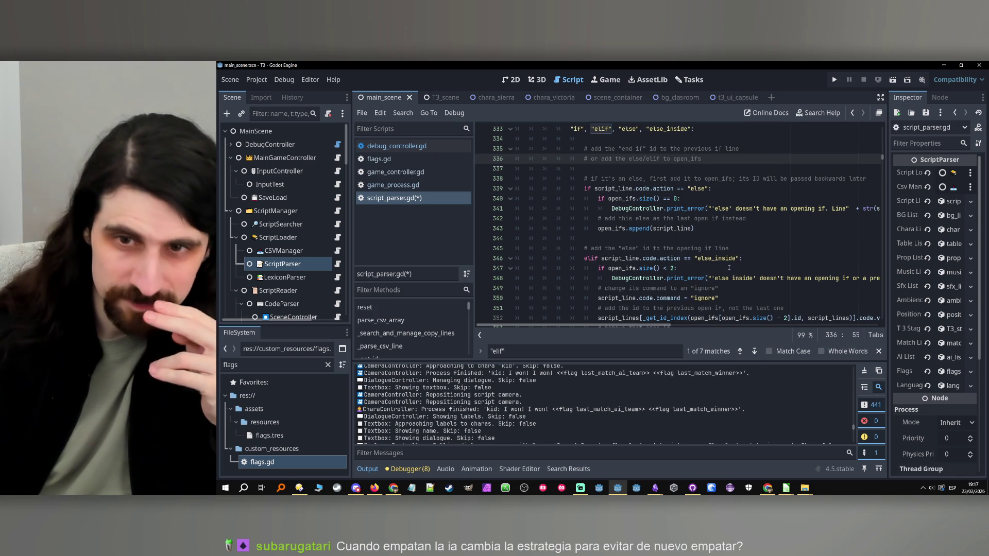
- Search for else_inside from line 346 and reach line 1375 in _parse_if, where code.action is set
click(726, 262)
double_click(726, 262)
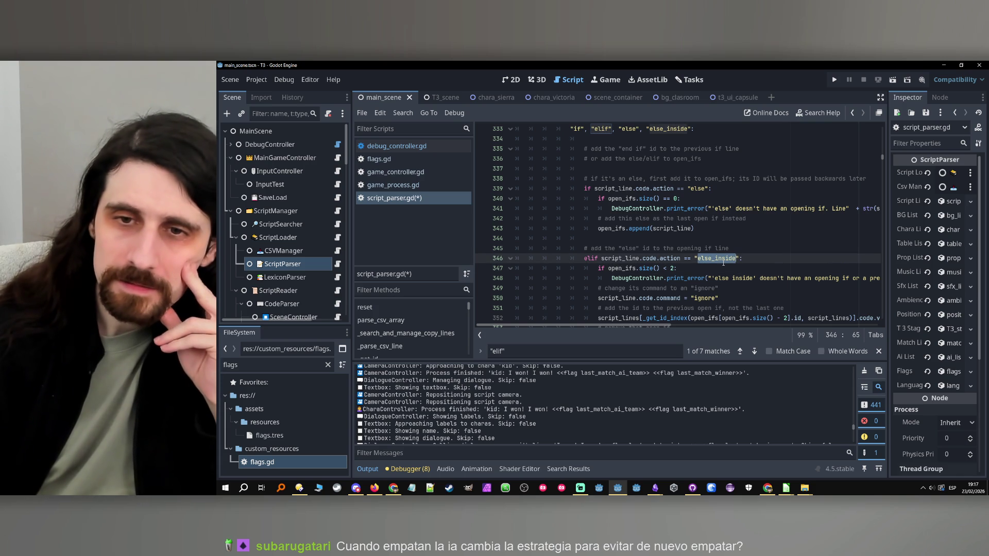
key(ctrl+f)
key(Return)
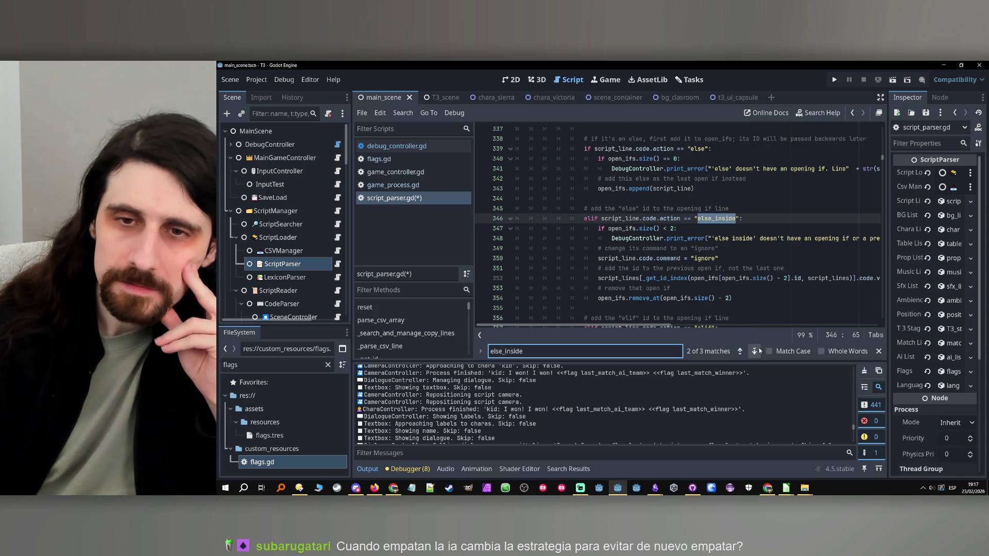
click(754, 350)
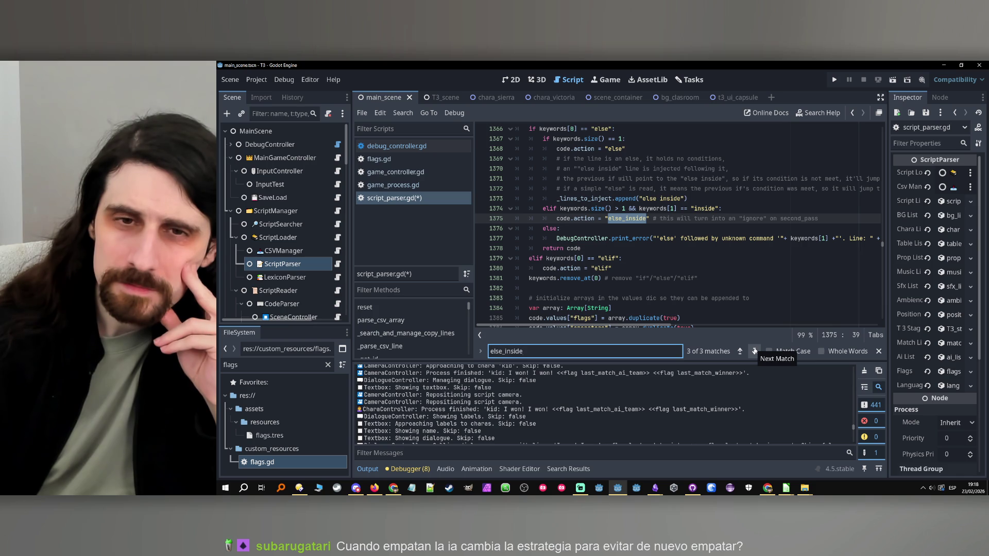
scroll(737, 250, up, 1)
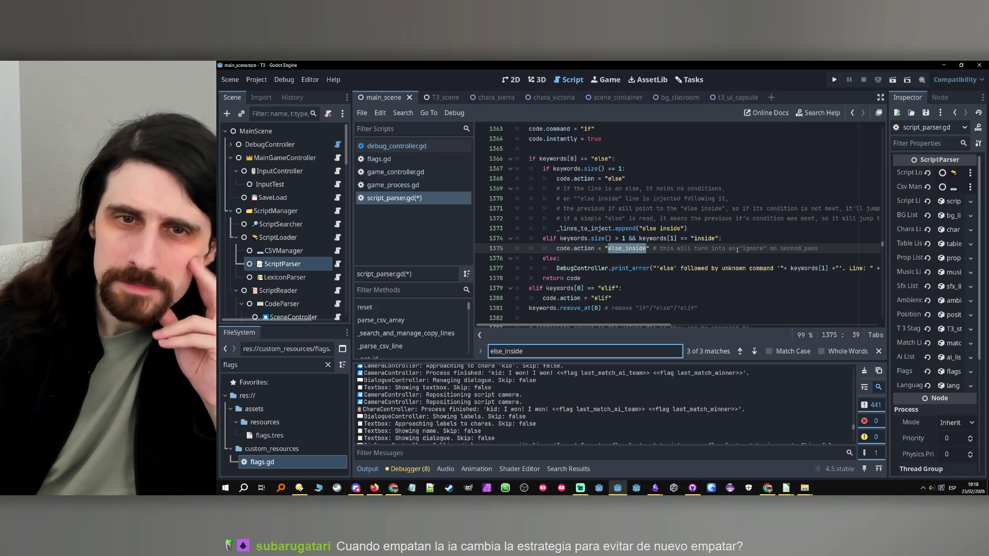
scroll(729, 242, up, 2)
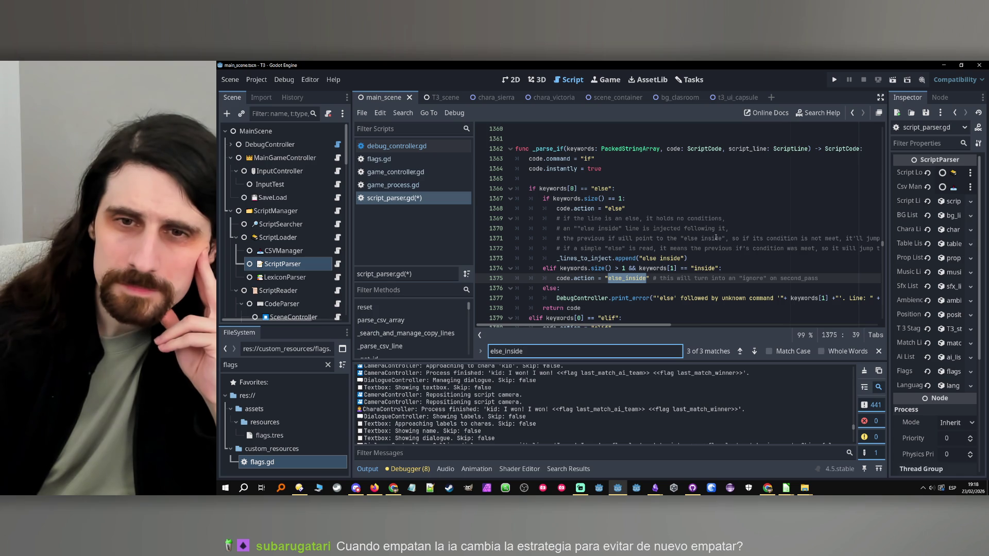
scroll(713, 239, down, 1)
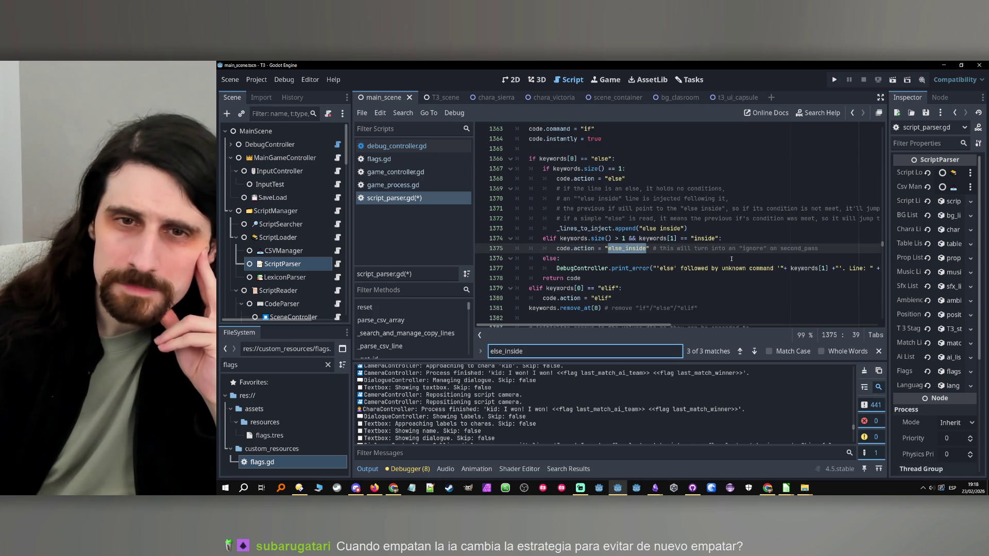